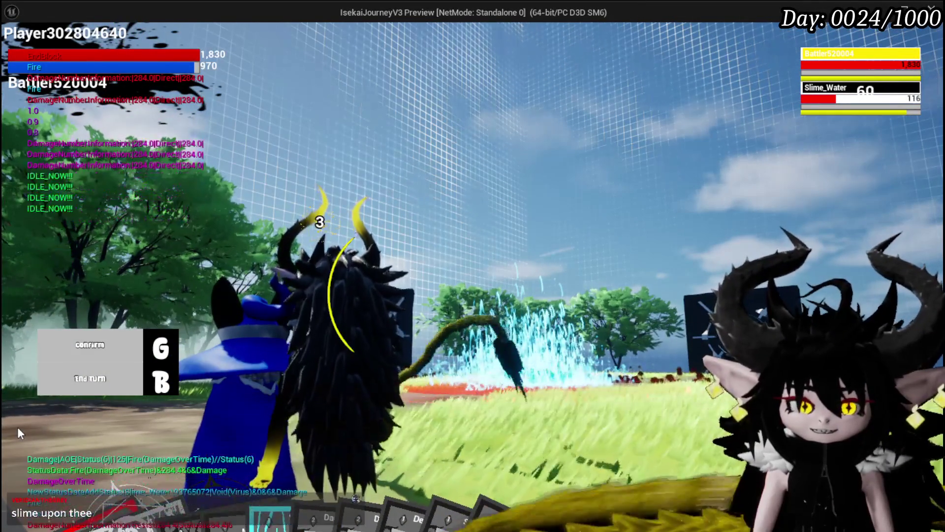
# Cast Splash Move on Slime_Water, then close the inventory and equipment panels.
pyautogui.click(74, 412)
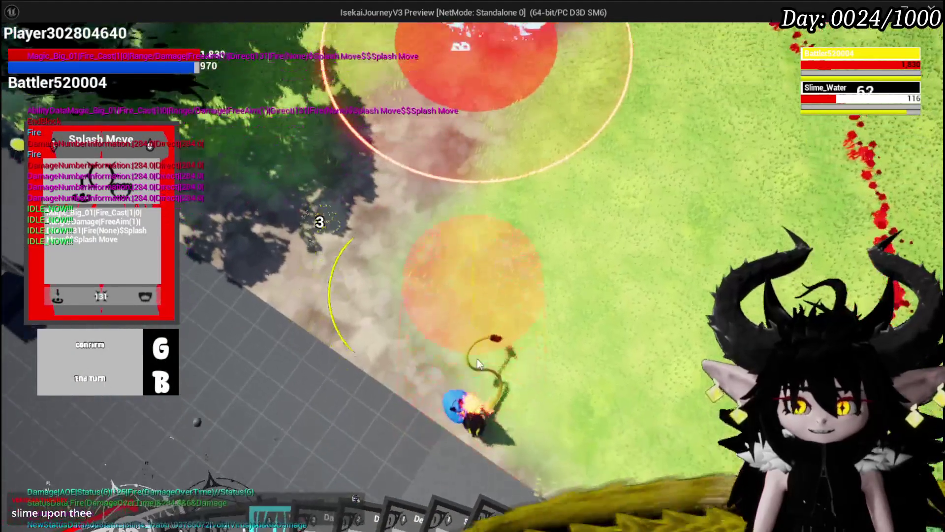
pyautogui.click(474, 359)
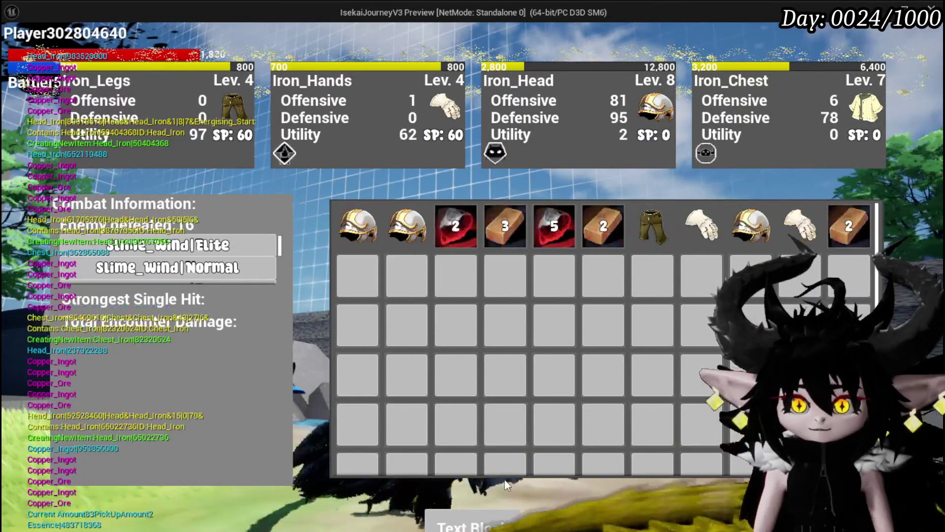
pyautogui.press('Tab')
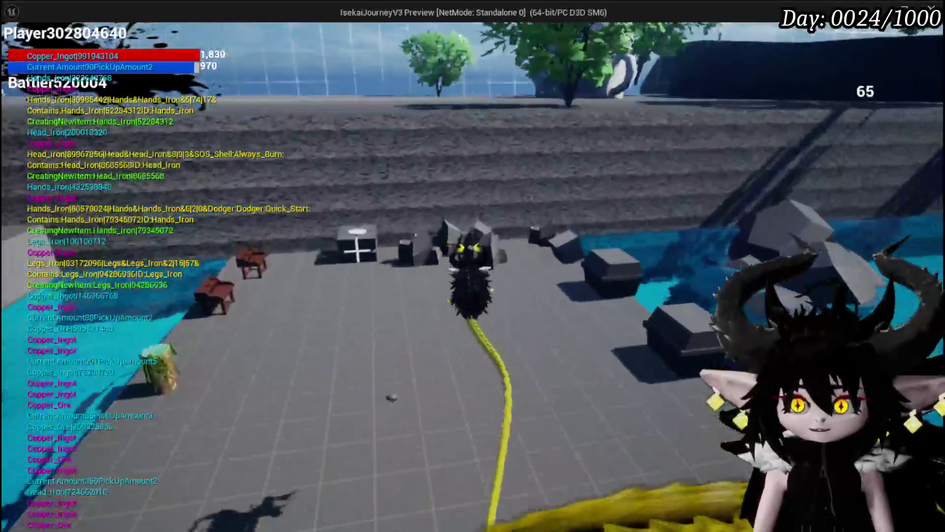
# Save the game from the pause menu and resume play.
pyautogui.press('Escape')
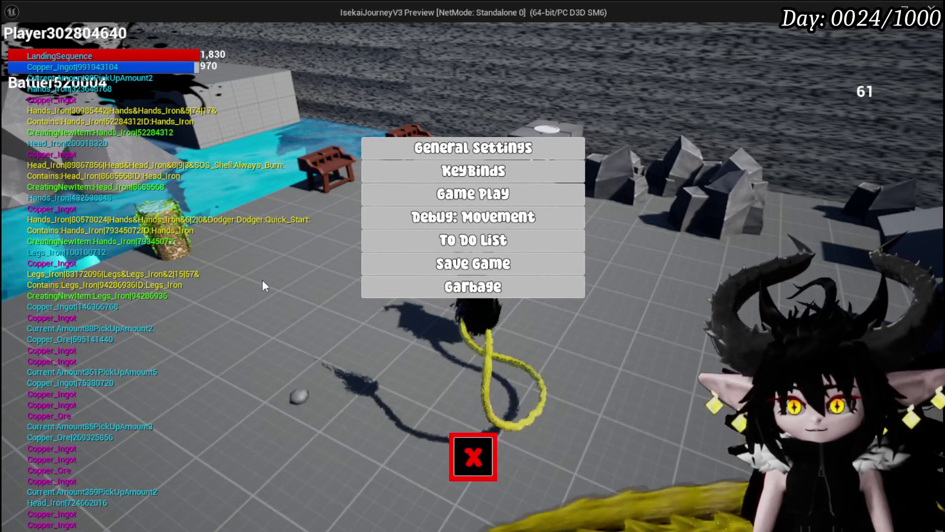
pyautogui.click(388, 261)
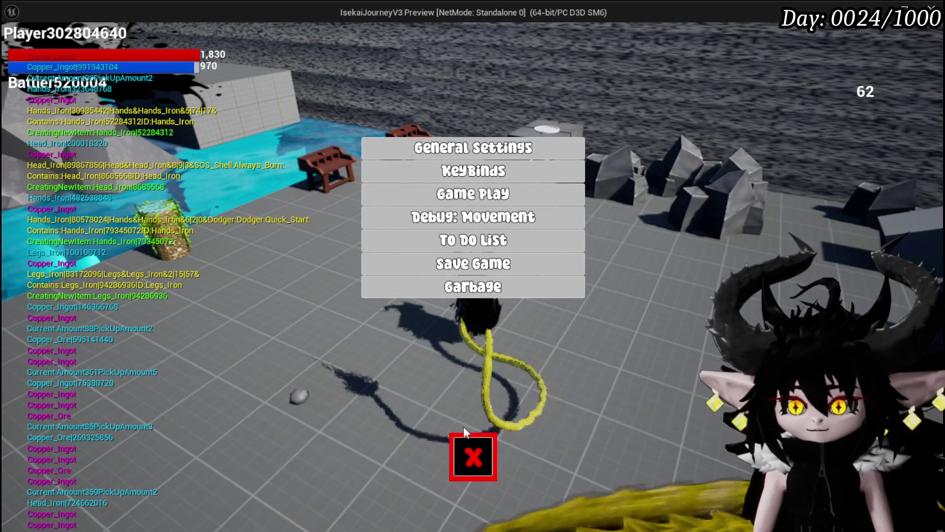
pyautogui.click(472, 455)
# At the workbench, review Iron_Head's gem-slot upgrade options, then close the panel unchanged.
pyautogui.press('w')
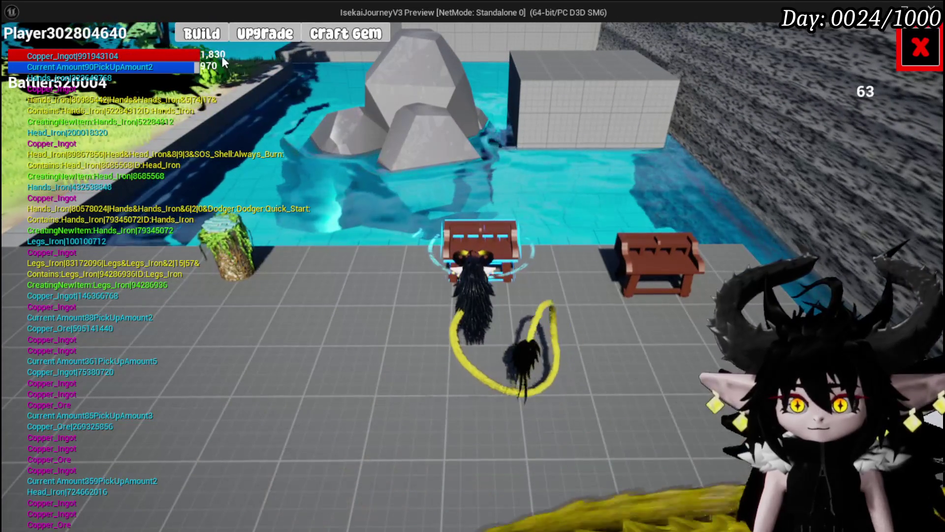
pyautogui.click(203, 33)
pyautogui.click(265, 33)
pyautogui.moveTo(98, 93)
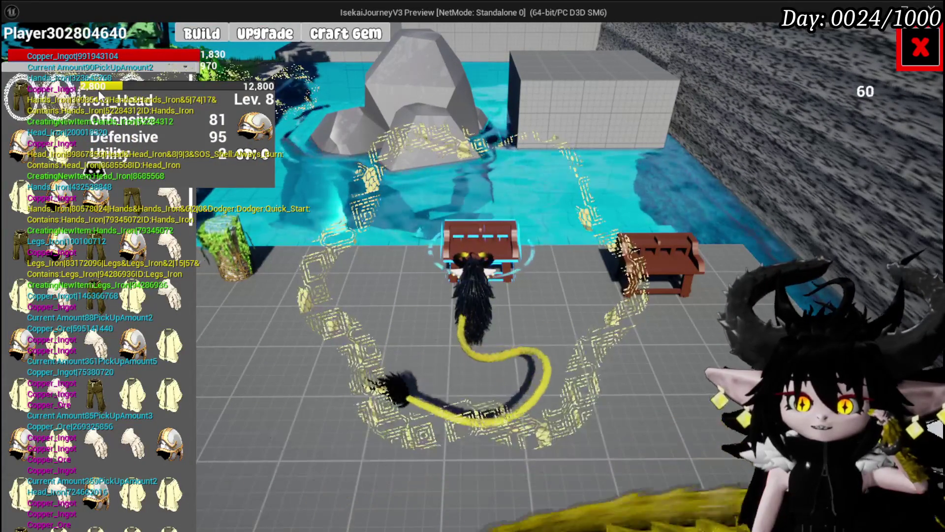
pyautogui.click(99, 94)
pyautogui.click(516, 322)
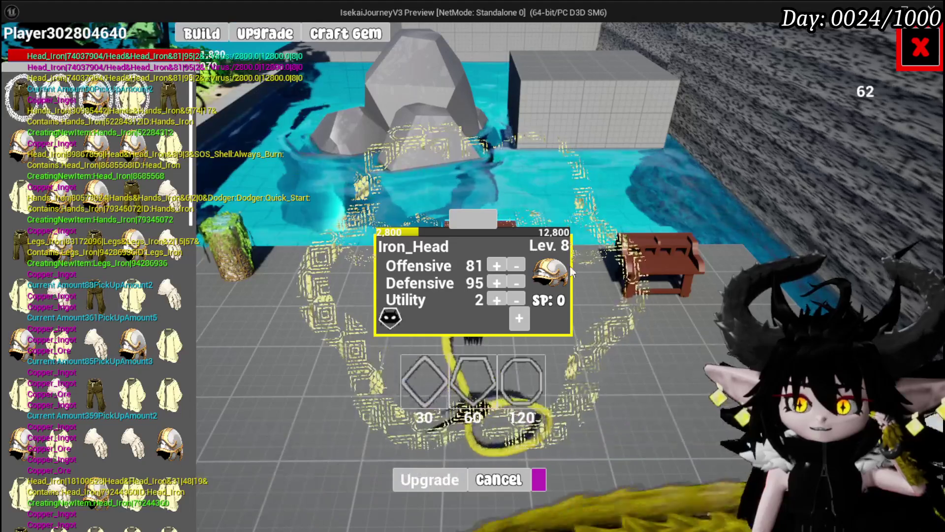
pyautogui.click(913, 59)
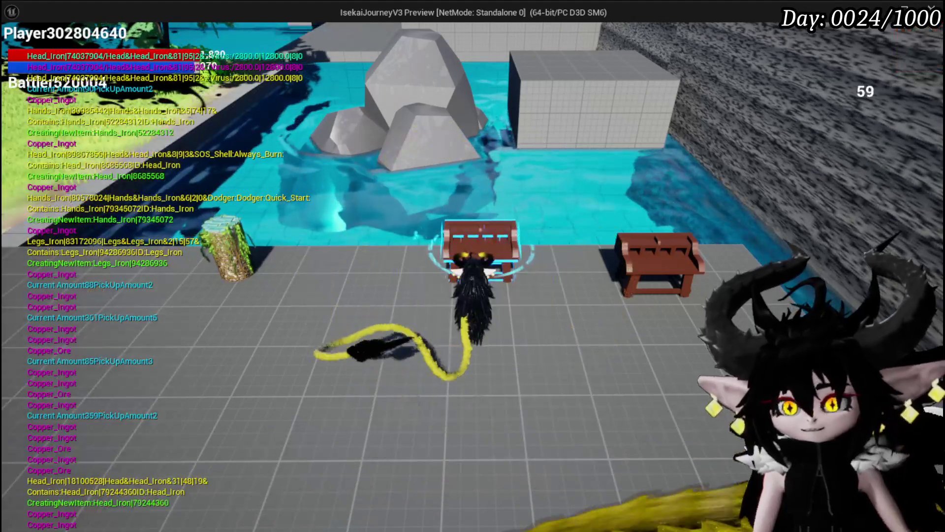
# Add a 30-cost diamond gem slot to Iron_Hands, dropping SP from 60 to 30.
pyautogui.click(205, 35)
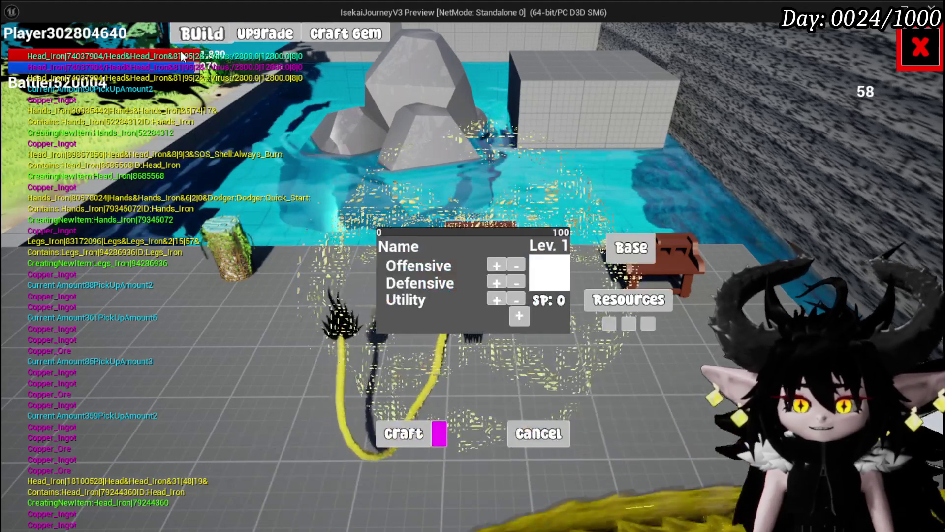
pyautogui.click(203, 25)
pyautogui.moveTo(133, 99)
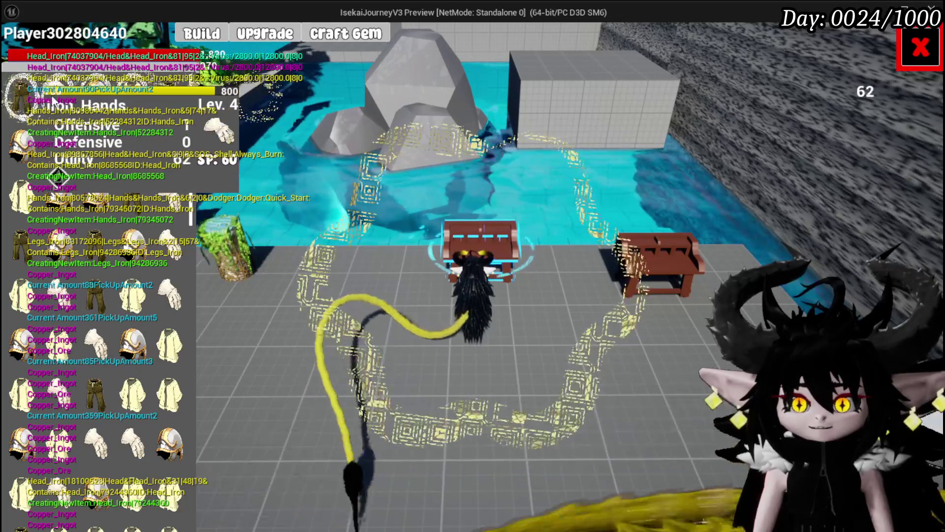
pyautogui.click(170, 196)
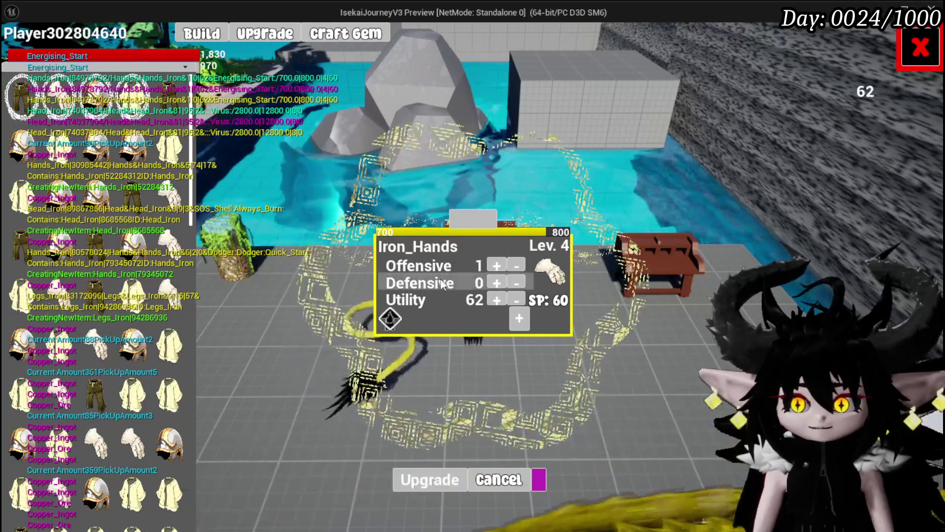
pyautogui.click(515, 318)
pyautogui.click(415, 380)
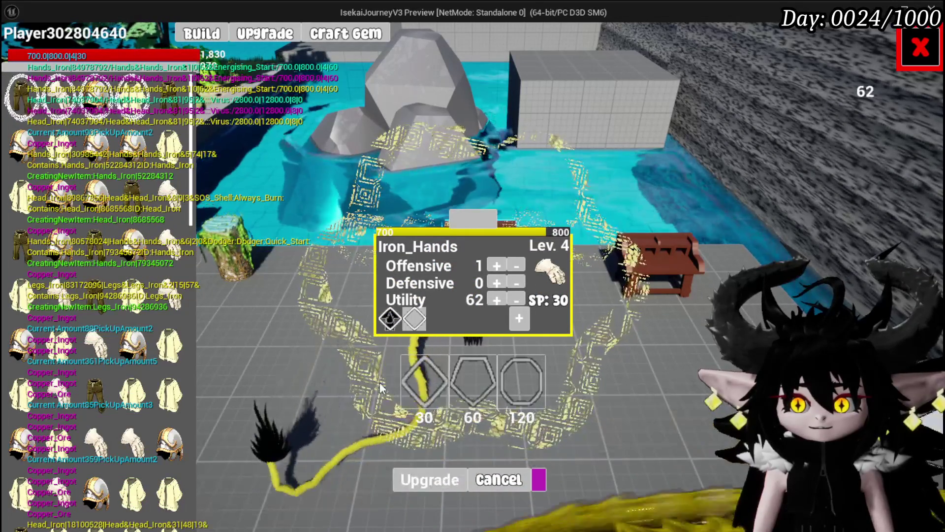
# Open the new diamond slot's gem inventory and switch to the gem crafting view.
pyautogui.click(414, 319)
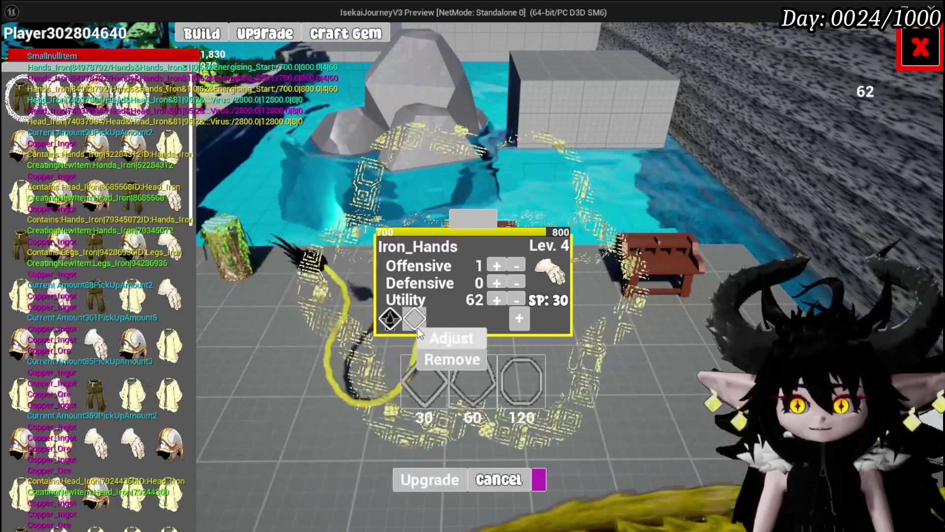
pyautogui.click(433, 332)
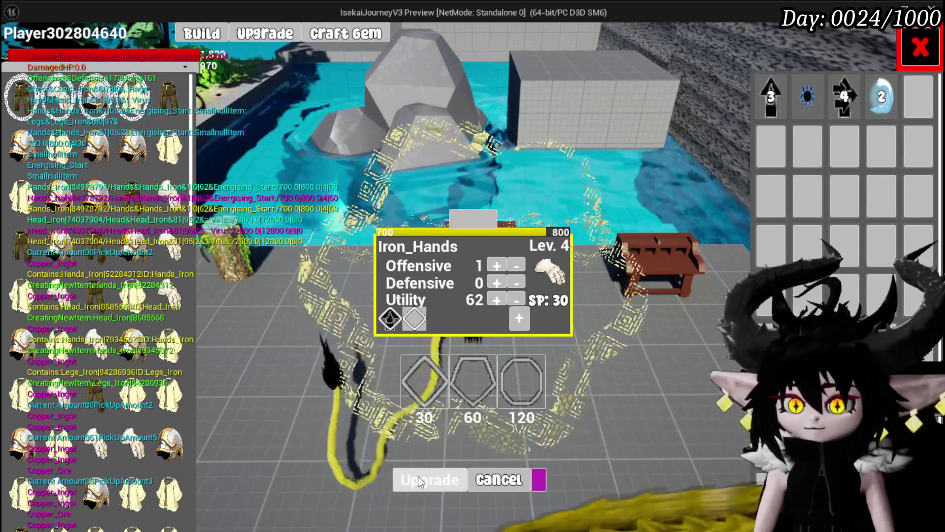
pyautogui.click(347, 34)
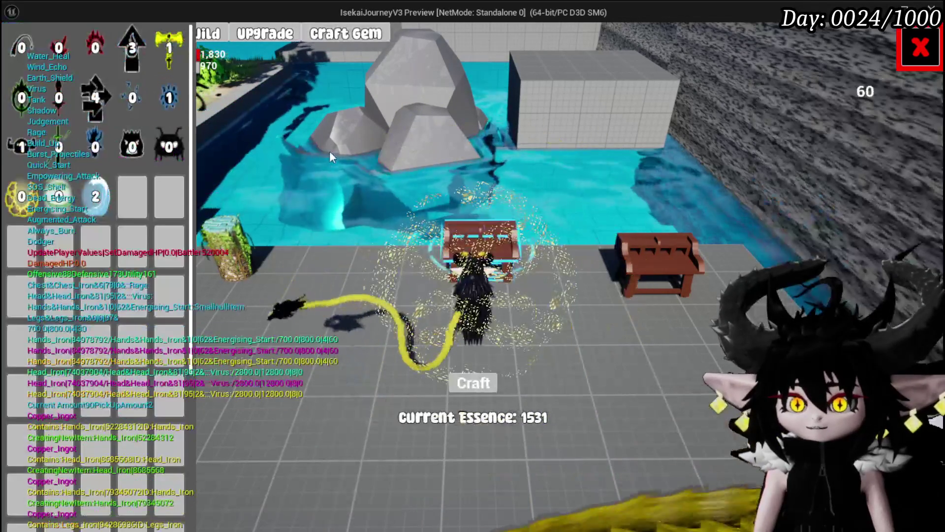
# Craft an Always Burn gem, disabling the On Pressed (Button_Crafting) breakpoint and resuming.
pyautogui.click(58, 48)
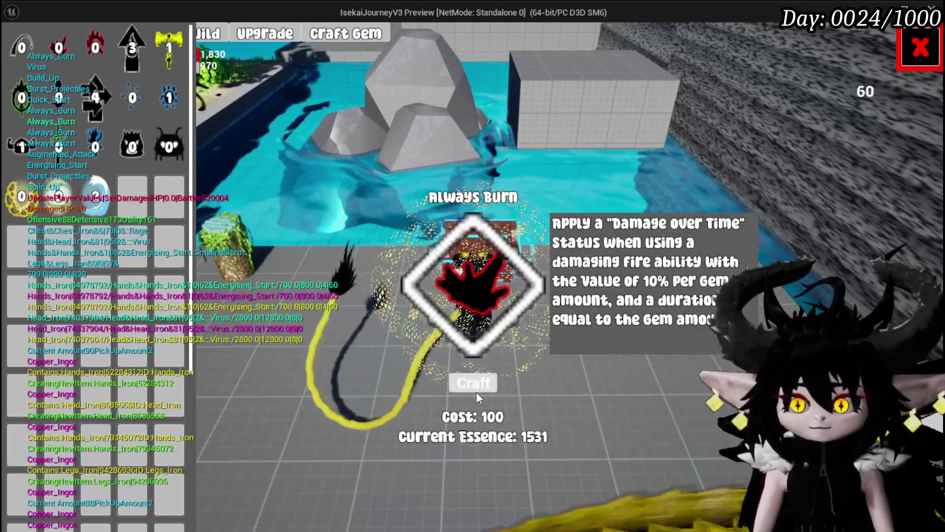
pyautogui.click(473, 386)
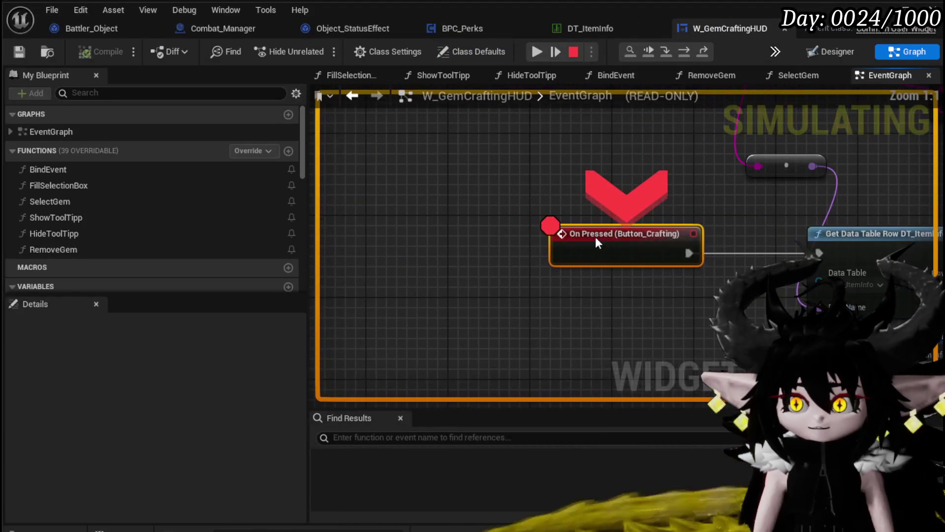
pyautogui.click(634, 321)
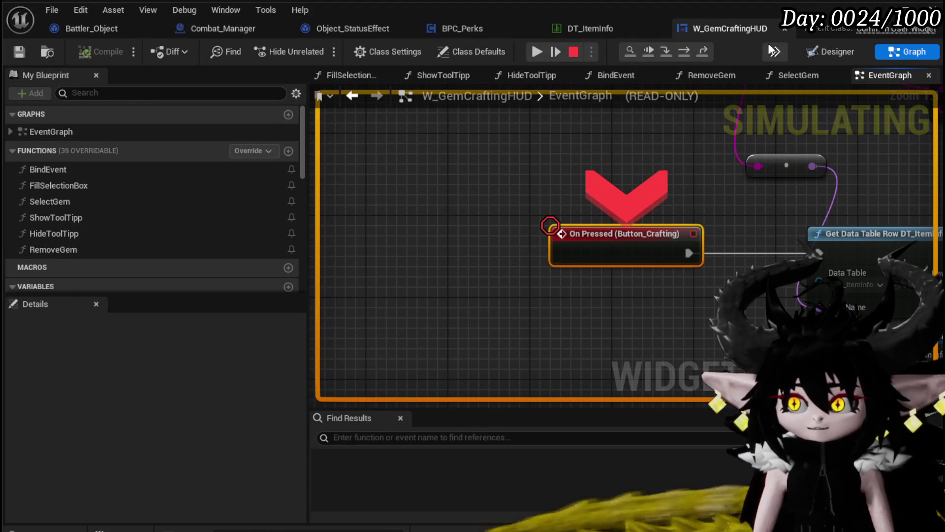
pyautogui.click(538, 51)
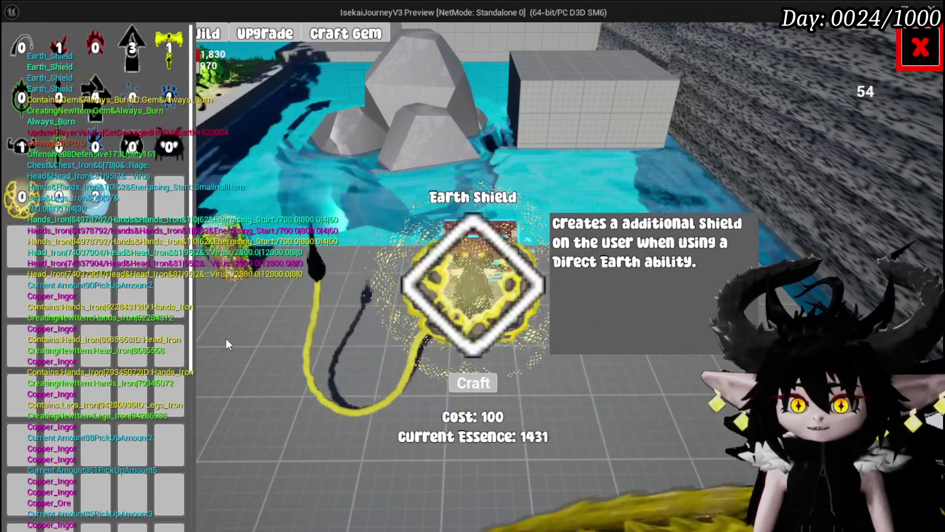
# Craft Earth Shield and Wind Echo gems, leaving essence at 1231, then open the pause menu.
pyautogui.click(458, 386)
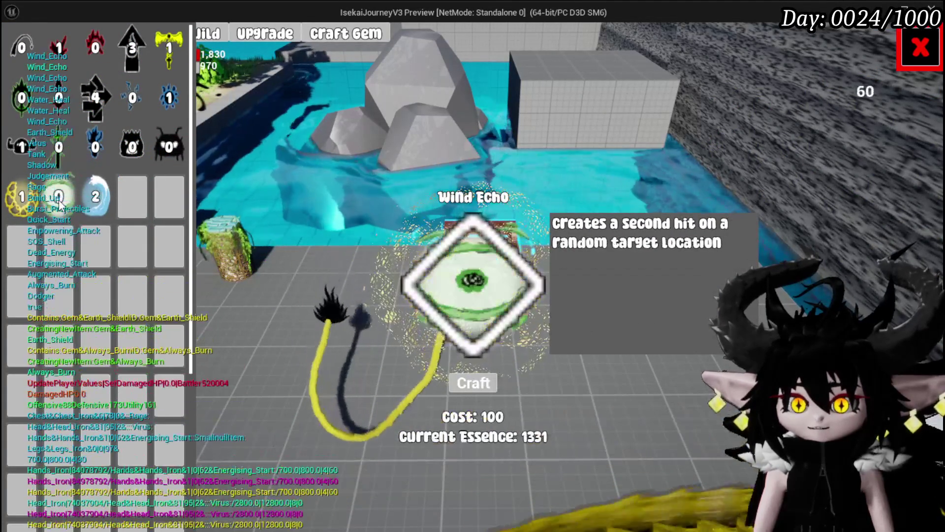
pyautogui.click(471, 384)
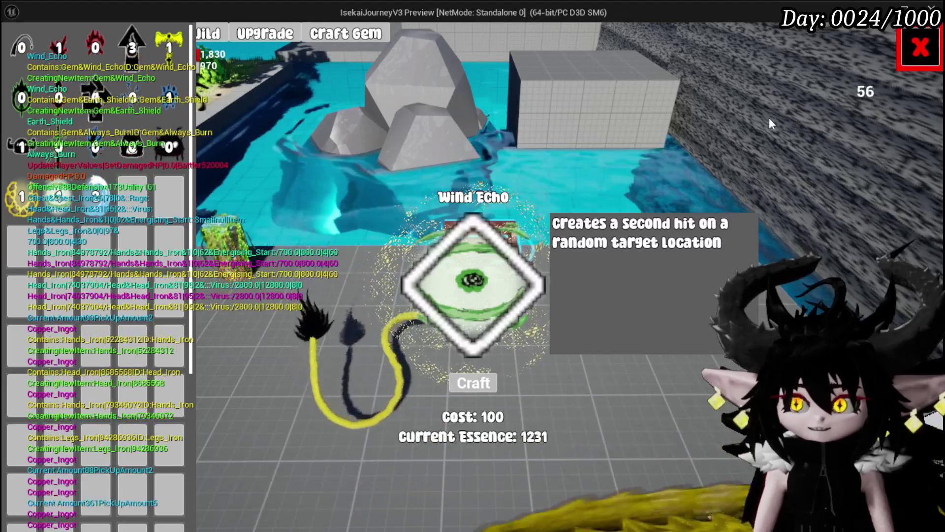
pyautogui.click(918, 47)
pyautogui.press('Escape')
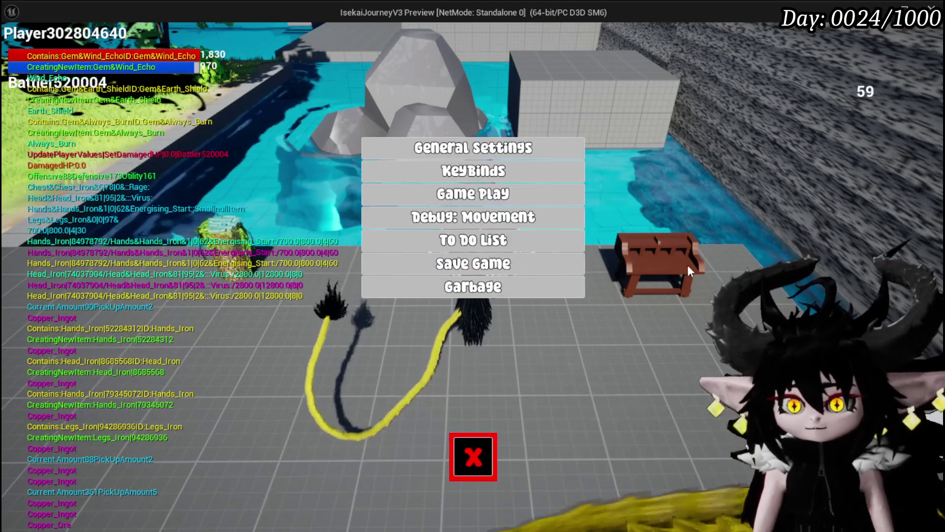
# Save the game, stop the play-test, and switch via DT_ItemInfo to Combat_Manager's Resolve_Status_Virus graph.
pyautogui.click(569, 265)
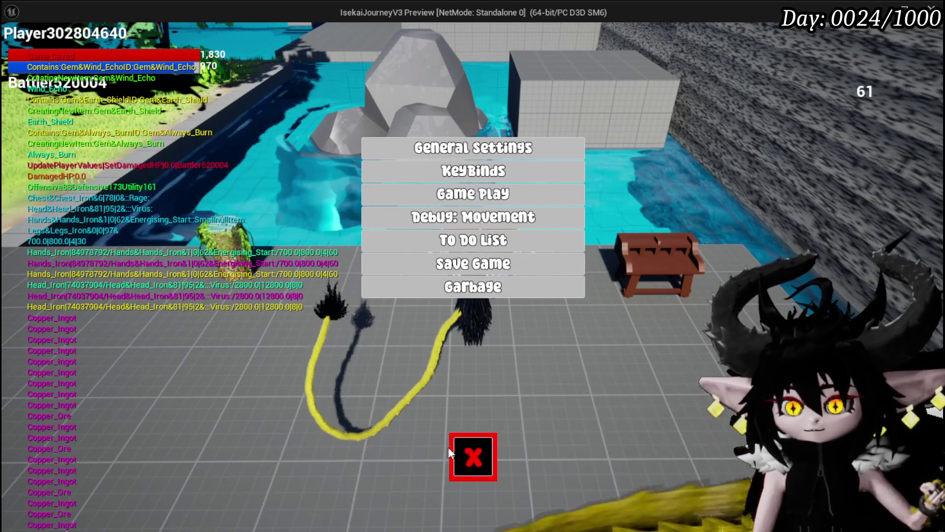
pyautogui.click(450, 453)
pyautogui.press('Escape')
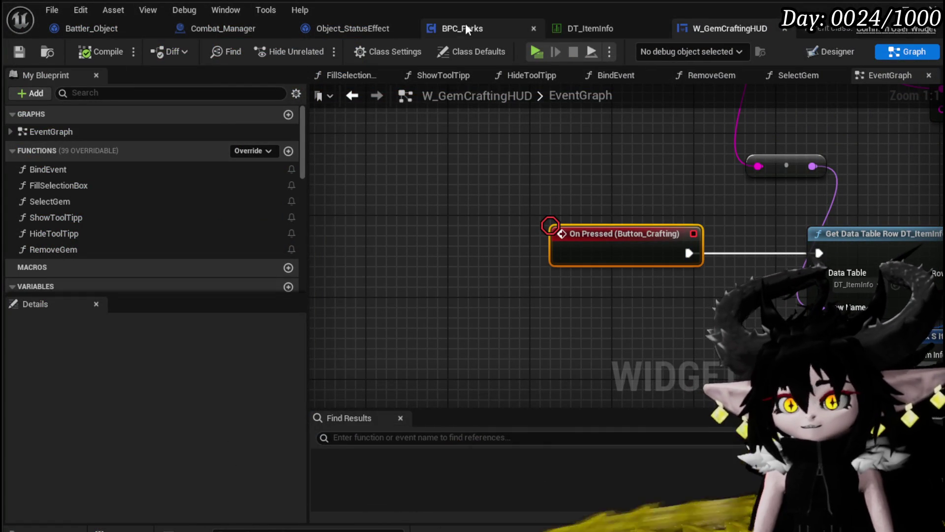
pyautogui.click(576, 29)
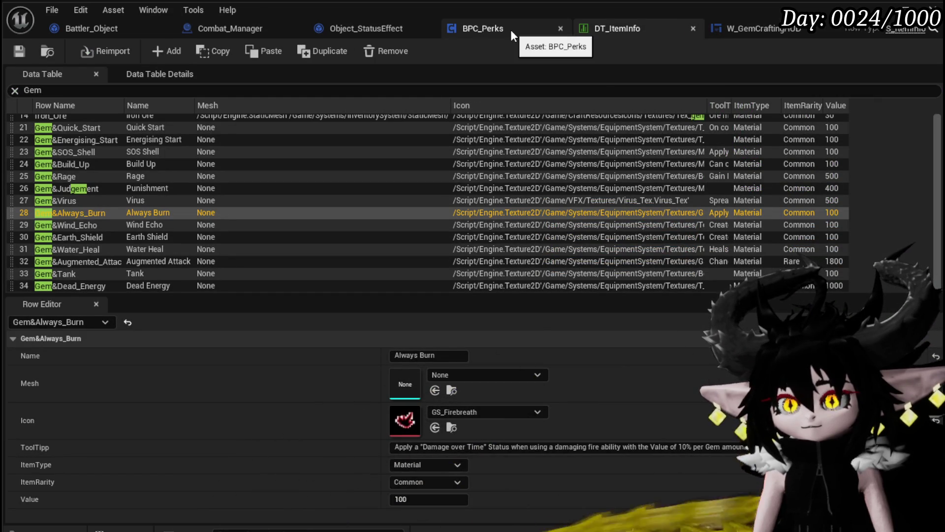
pyautogui.click(227, 30)
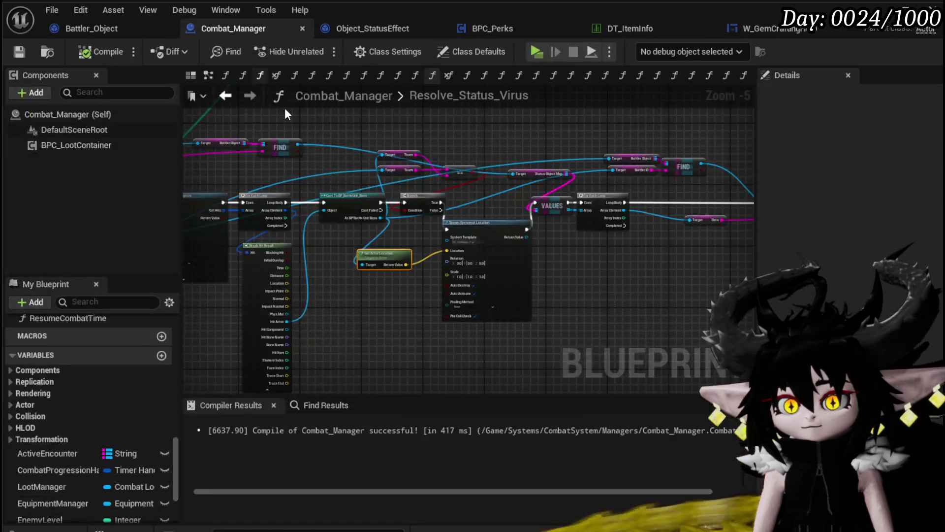
# Pan and zoom through Resolve_Status_Virus to inspect the FIND, Cast, sphere trace and Branch nodes.
pyautogui.scroll(2, 553, 288)
pyautogui.moveTo(430, 199)
pyautogui.mouseDown()
pyautogui.moveTo(429, 243)
pyautogui.moveTo(569, 251)
pyautogui.moveTo(644, 201)
pyautogui.moveTo(647, 166)
pyautogui.moveTo(442, 261)
pyautogui.moveTo(542, 320)
pyautogui.moveTo(555, 354)
pyautogui.moveTo(540, 266)
pyautogui.moveTo(508, 354)
pyautogui.mouseUp()
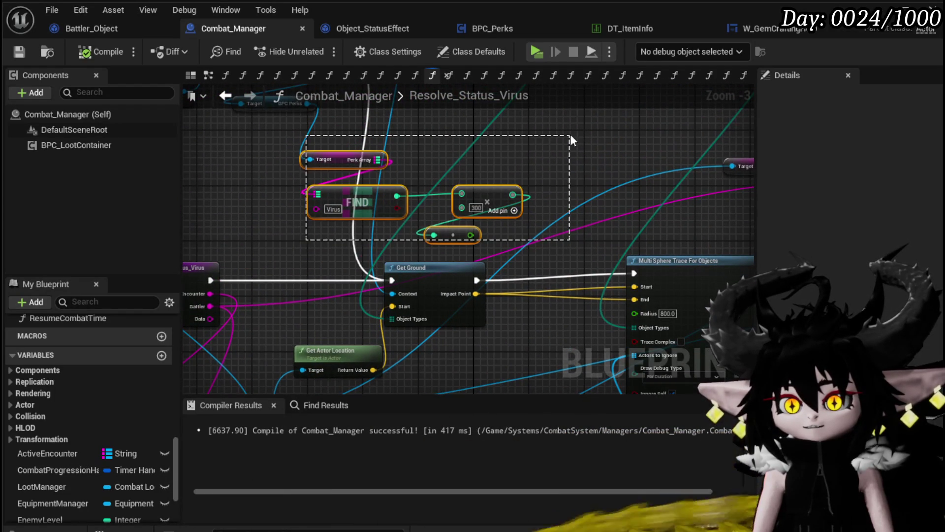
pyautogui.moveTo(570, 137); pyautogui.dragTo(570, 137)
pyautogui.moveTo(266, 226)
pyautogui.mouseDown()
pyautogui.moveTo(294, 265)
pyautogui.moveTo(280, 256)
pyautogui.moveTo(268, 279)
pyautogui.mouseUp()
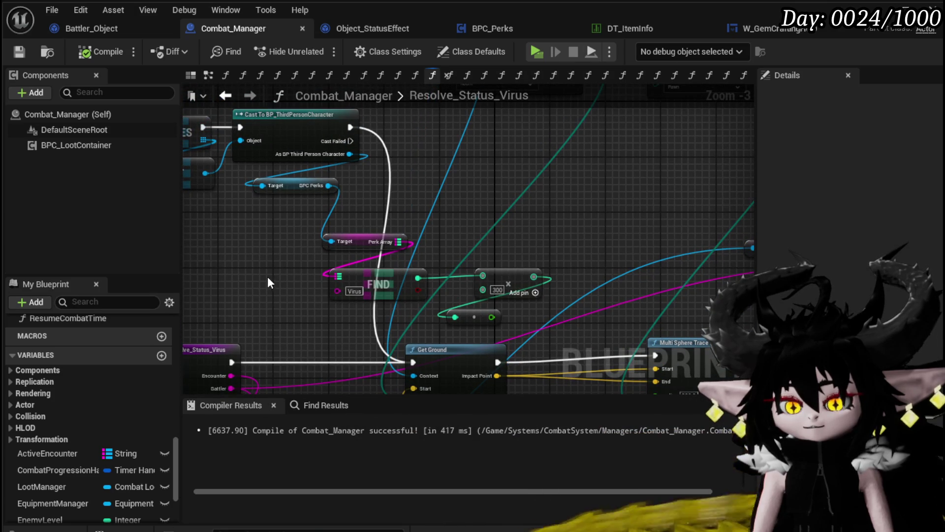
pyautogui.scroll(-2, 271, 268)
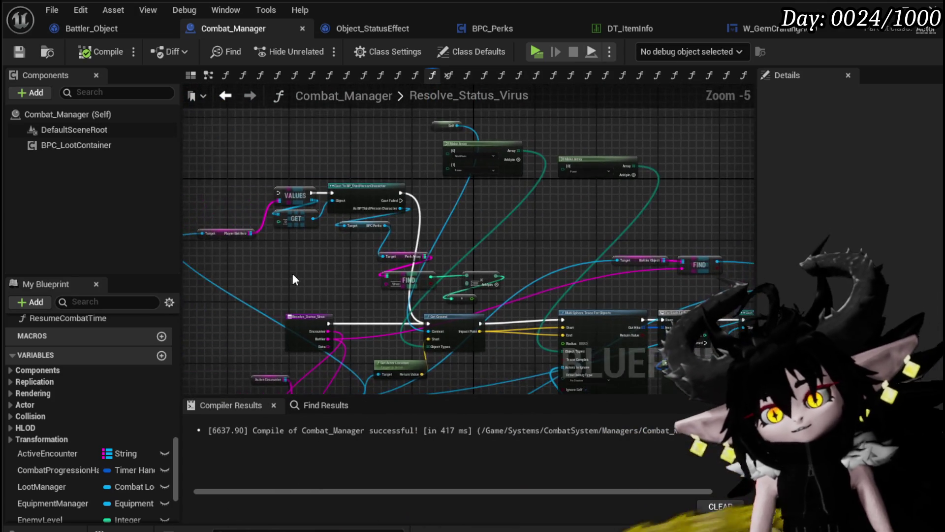
pyautogui.moveTo(294, 271); pyautogui.dragTo(294, 109)
pyautogui.scroll(1, 312, 288)
pyautogui.scroll(2, 315, 296)
pyautogui.scroll(-2, 386, 312)
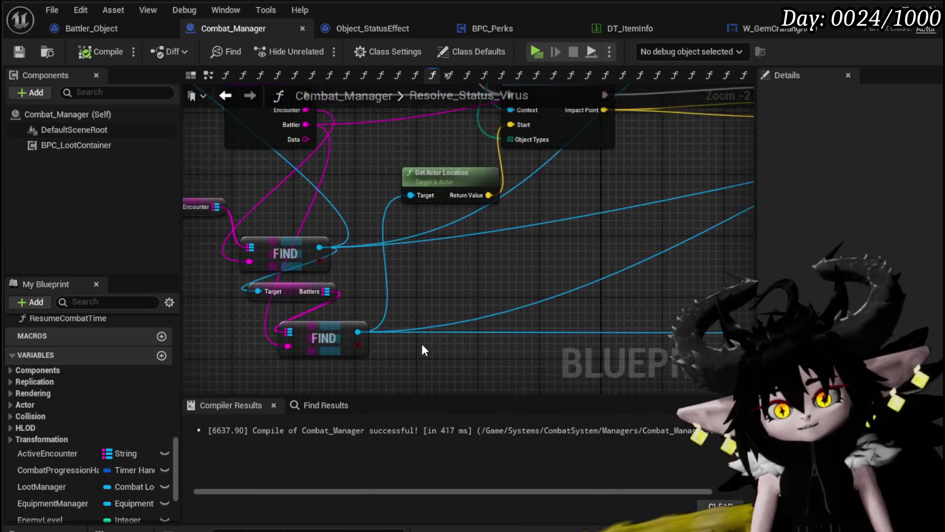
pyautogui.moveTo(301, 289); pyautogui.dragTo(320, 335)
pyautogui.scroll(3, 524, 177)
pyautogui.moveTo(578, 207); pyautogui.dragTo(292, 230)
# Show the StatusObjectMap variable's properties and select the Status Object Map getter node.
pyautogui.moveTo(445, 161)
pyautogui.mouseDown()
pyautogui.moveTo(497, 224)
pyautogui.moveTo(314, 230)
pyautogui.mouseUp()
pyautogui.scroll(-3, 501, 224)
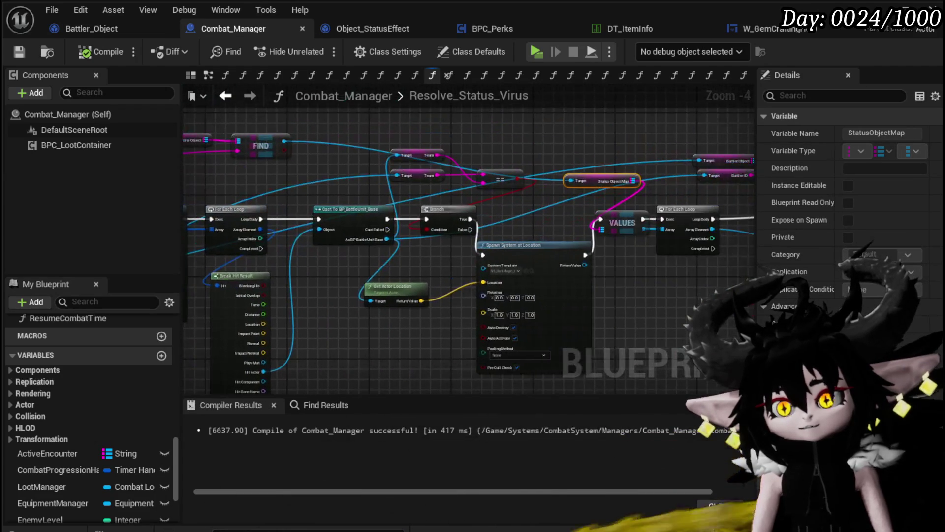
pyautogui.moveTo(648, 197); pyautogui.dragTo(383, 229)
pyautogui.scroll(2, 383, 228)
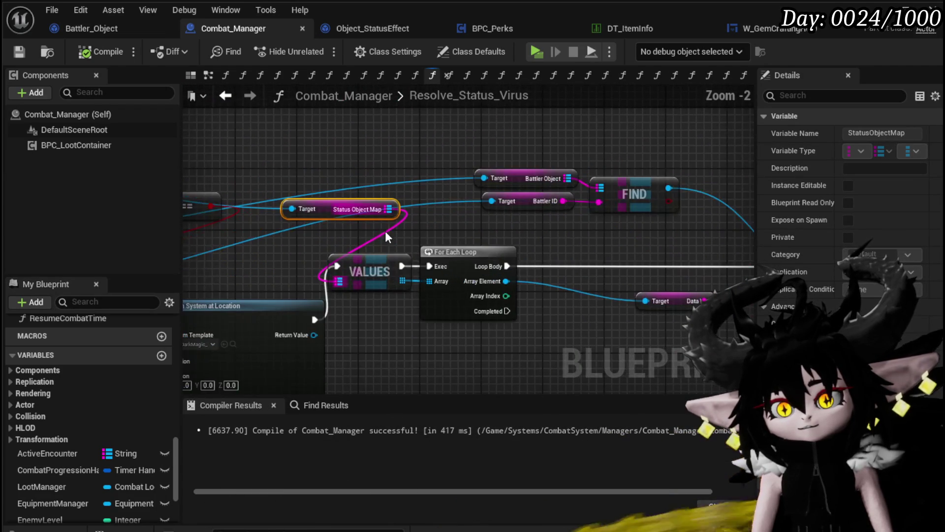
pyautogui.moveTo(357, 161); pyautogui.dragTo(380, 222)
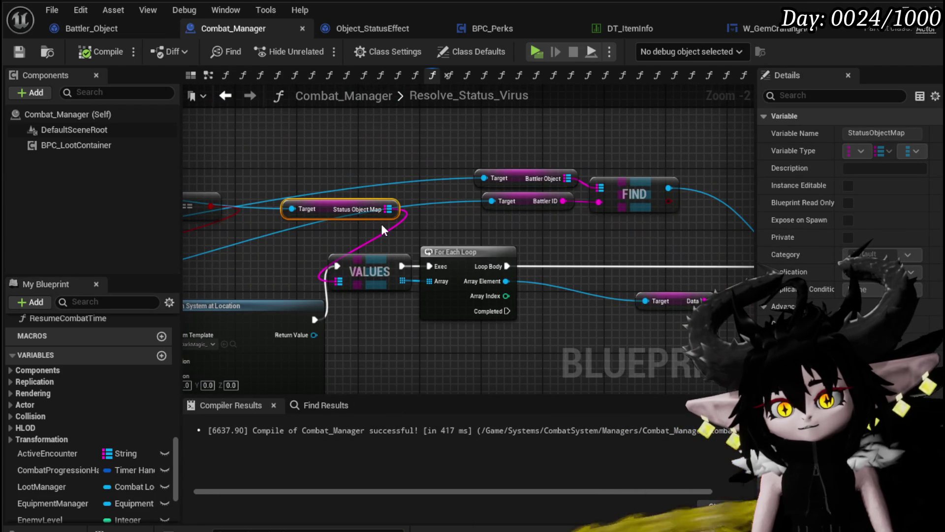
pyautogui.scroll(-3, 380, 223)
# Paste a Status Object Map getter and add a Map Find node with key DamageVirus.
pyautogui.hotkey('ctrl', 'v')
pyautogui.scroll(3, 463, 278)
pyautogui.moveTo(500, 230); pyautogui.dragTo(493, 289)
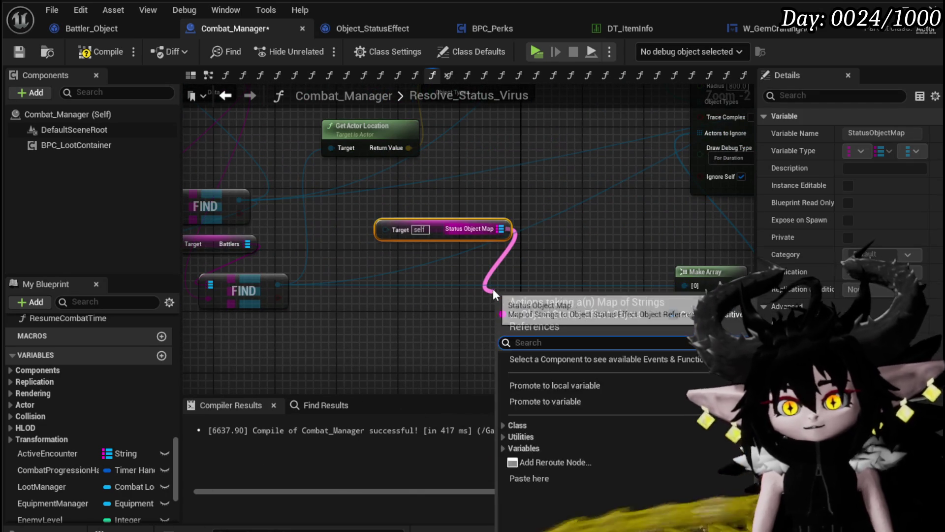
pyautogui.write('Fin')
pyautogui.press('Return')
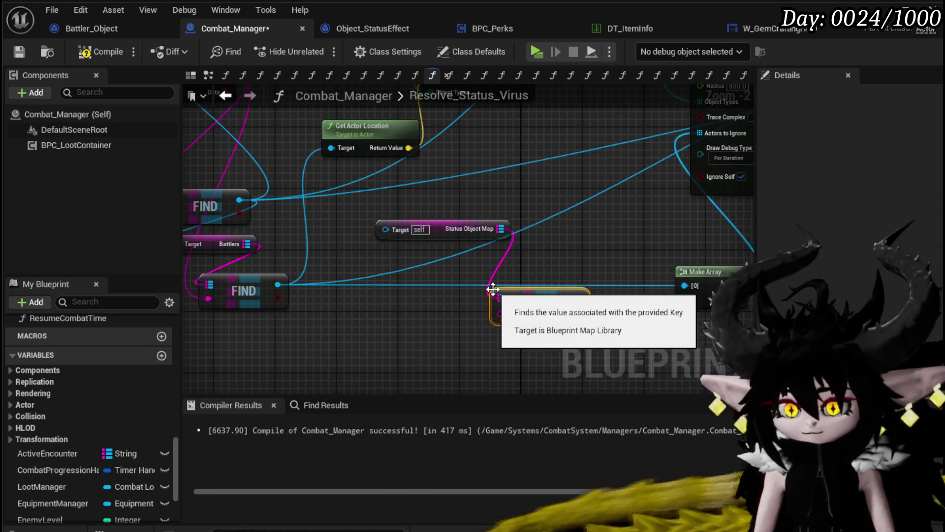
pyautogui.moveTo(444, 263); pyautogui.dragTo(452, 263)
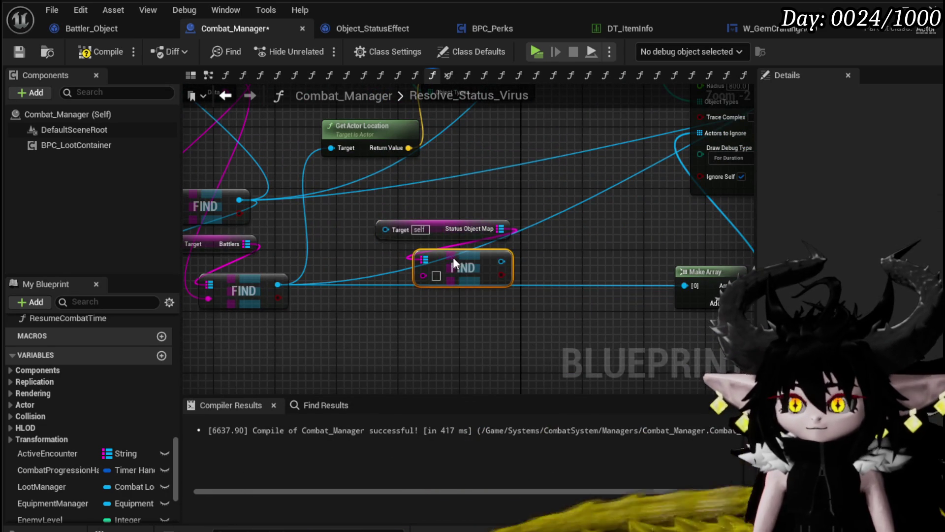
pyautogui.click(536, 255)
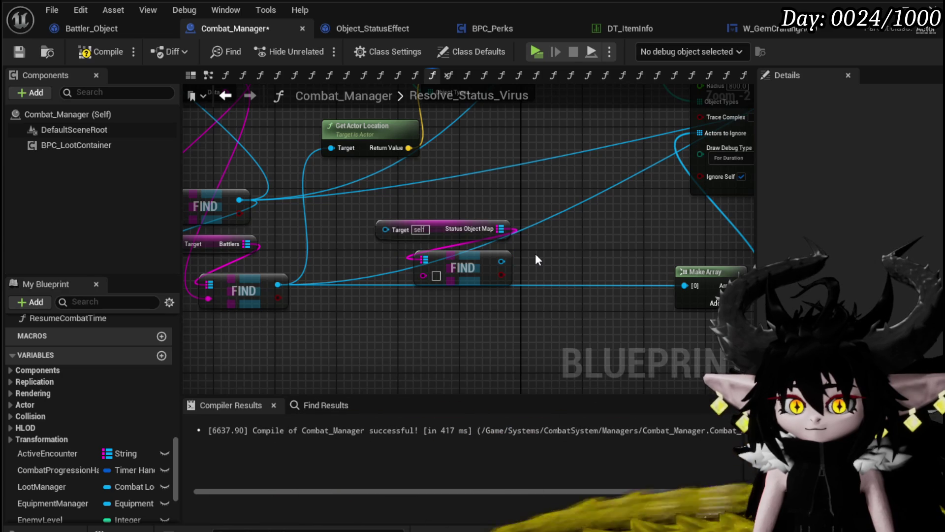
pyautogui.click(436, 275)
pyautogui.write('Virus')
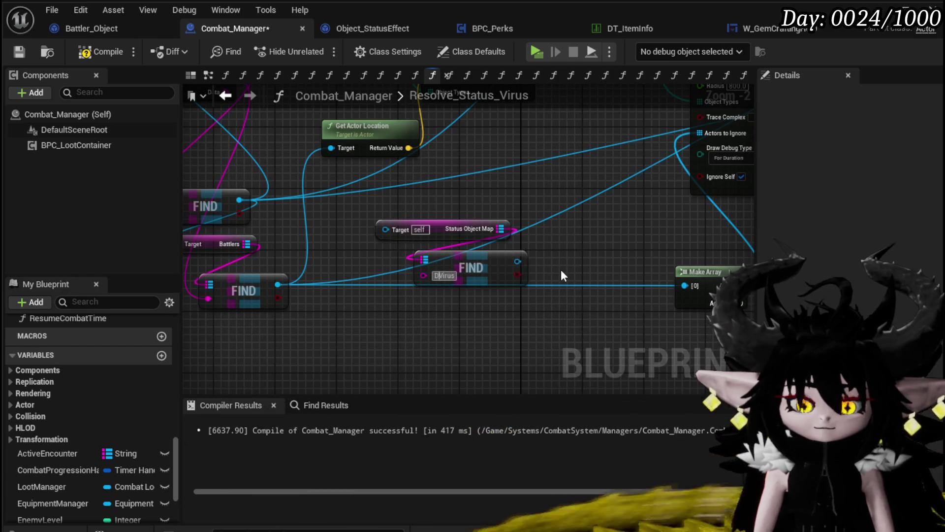
pyautogui.press('Home')
pyautogui.write('Damage')
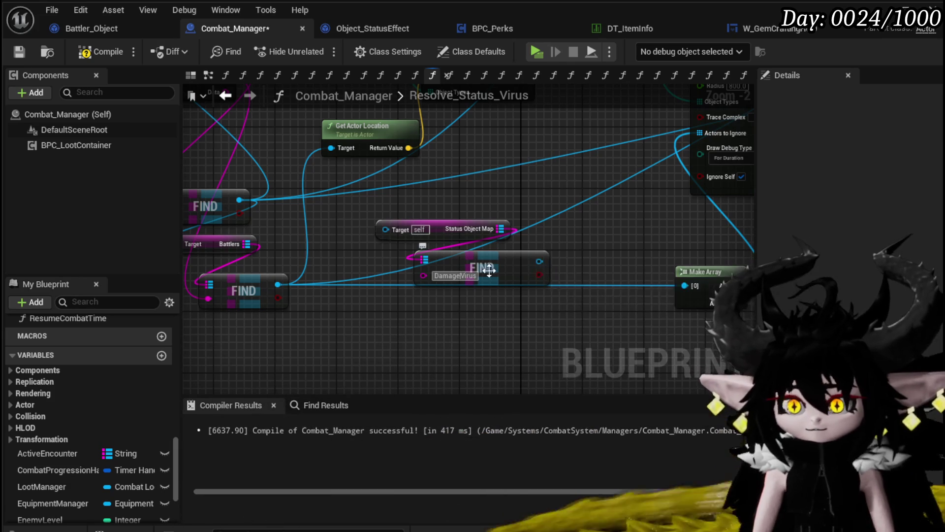
# Add a Get Total Value node from the found status effect beside the Find node.
pyautogui.scroll(2, 512, 268)
pyautogui.moveTo(556, 257)
pyautogui.mouseDown()
pyautogui.moveTo(592, 236)
pyautogui.moveTo(580, 223)
pyautogui.mouseUp()
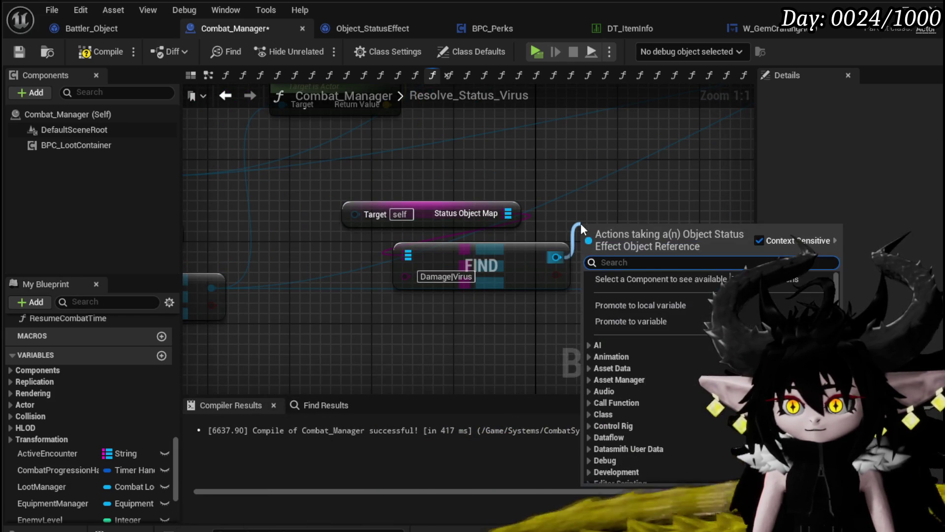
pyautogui.write('Value')
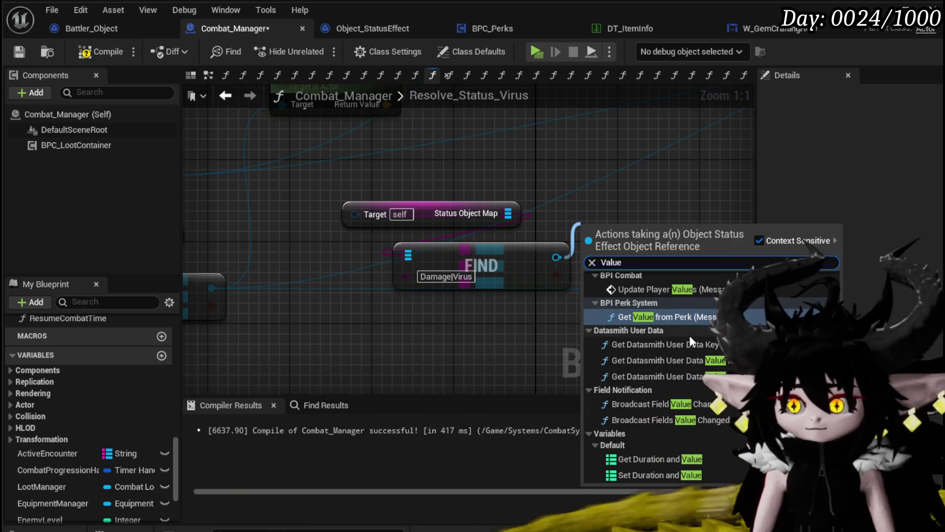
pyautogui.scroll(2, 690, 331)
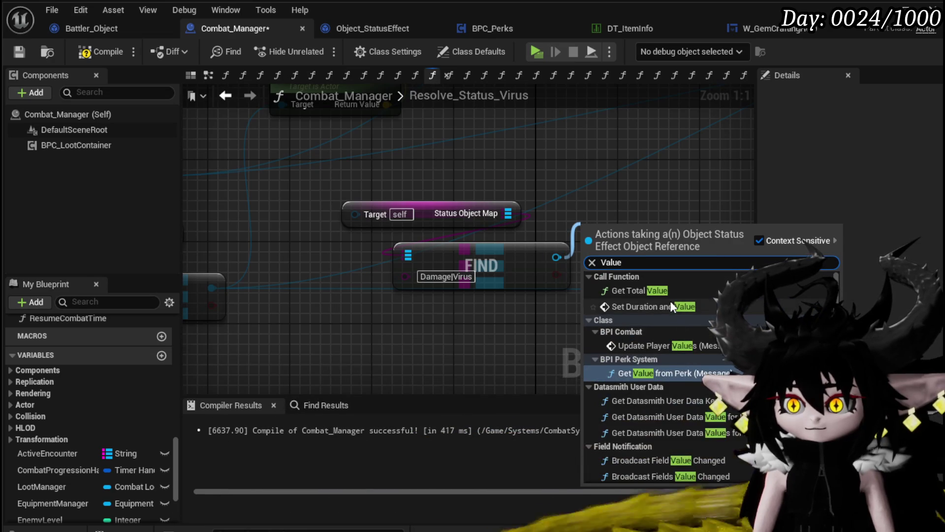
pyautogui.click(640, 291)
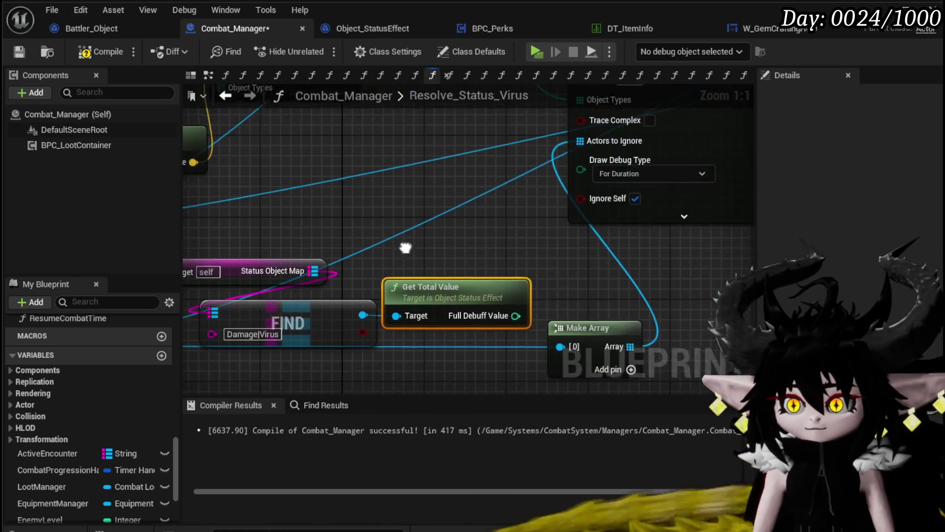
pyautogui.moveTo(468, 299); pyautogui.dragTo(460, 248)
pyautogui.scroll(-4, 369, 254)
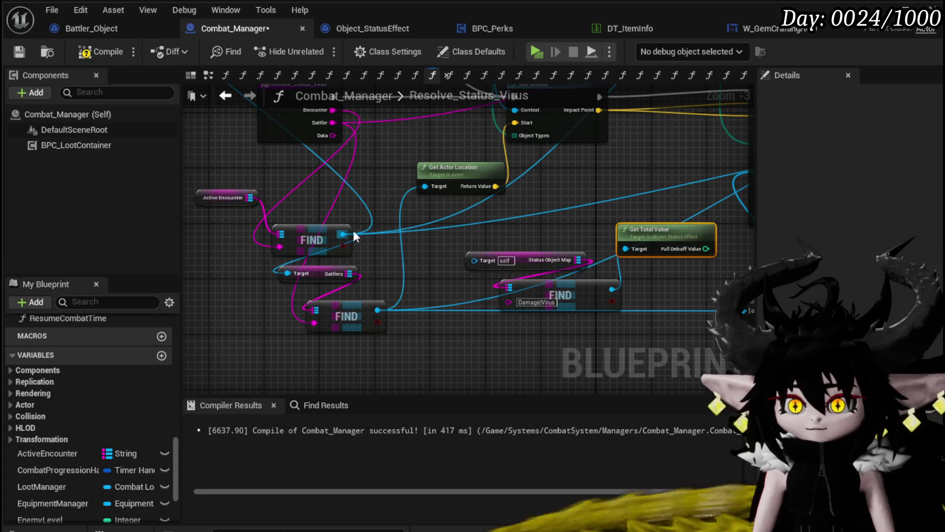
# Start a Find node from the encounter lookup result, cancel it, and pan to the function entry.
pyautogui.moveTo(343, 234); pyautogui.dragTo(400, 257)
pyautogui.moveTo(476, 270)
pyautogui.mouseDown()
pyautogui.moveTo(479, 259)
pyautogui.moveTo(450, 234)
pyautogui.mouseUp()
pyautogui.moveTo(343, 235); pyautogui.dragTo(391, 234)
pyautogui.write('Find')
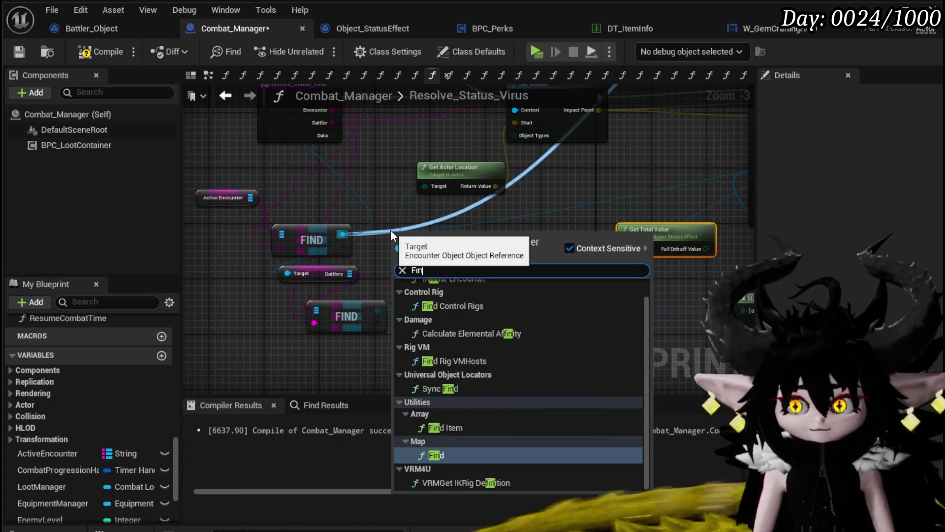
pyautogui.press('BackSpace')
pyautogui.press('BackSpace')
pyautogui.press('BackSpace')
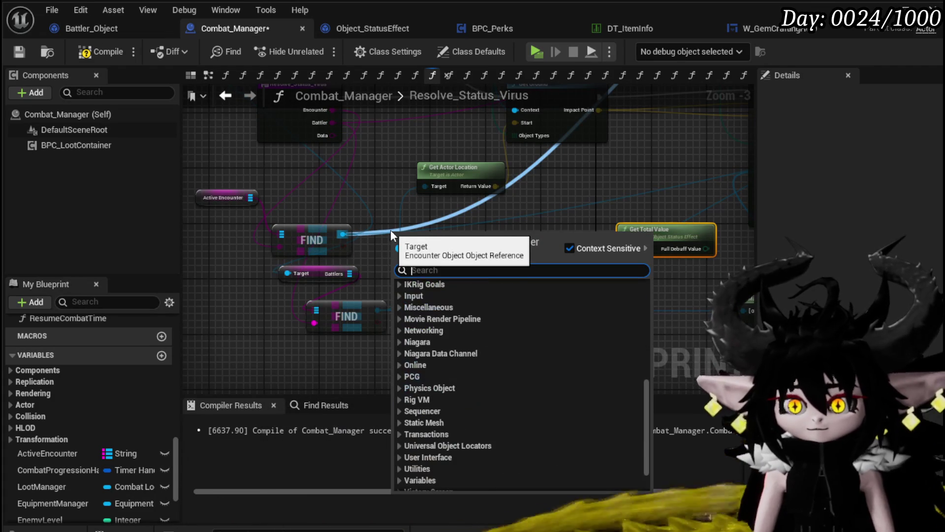
pyautogui.moveTo(391, 230); pyautogui.dragTo(337, 204)
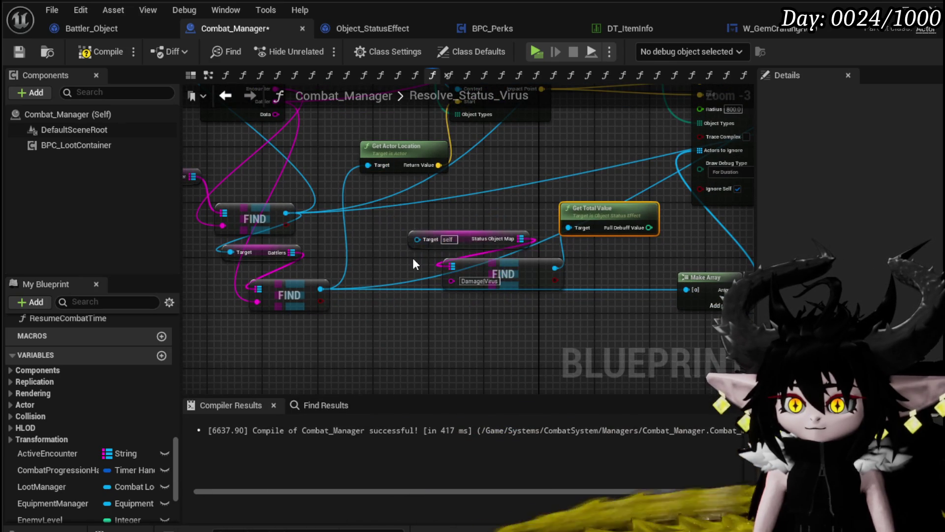
pyautogui.moveTo(292, 207); pyautogui.dragTo(390, 275)
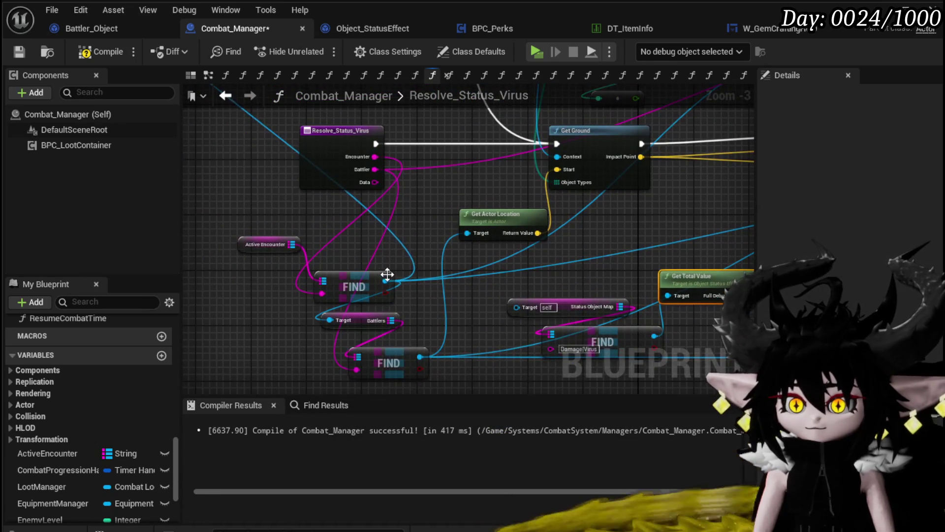
# Add a Get Battler Object getter from the encounter result and a Map Find on it.
pyautogui.write('Find')
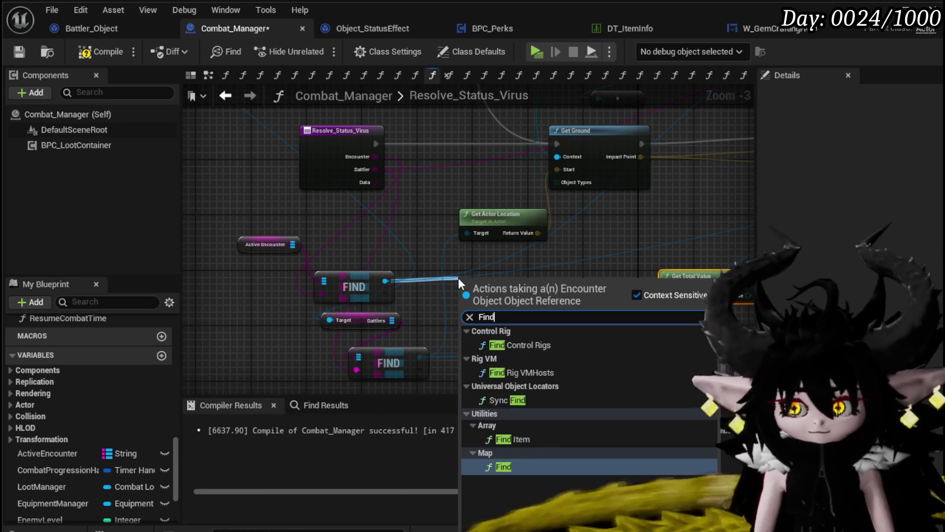
pyautogui.press('BackSpace')
pyautogui.press('BackSpace')
pyautogui.press('BackSpace')
pyautogui.write('ba')
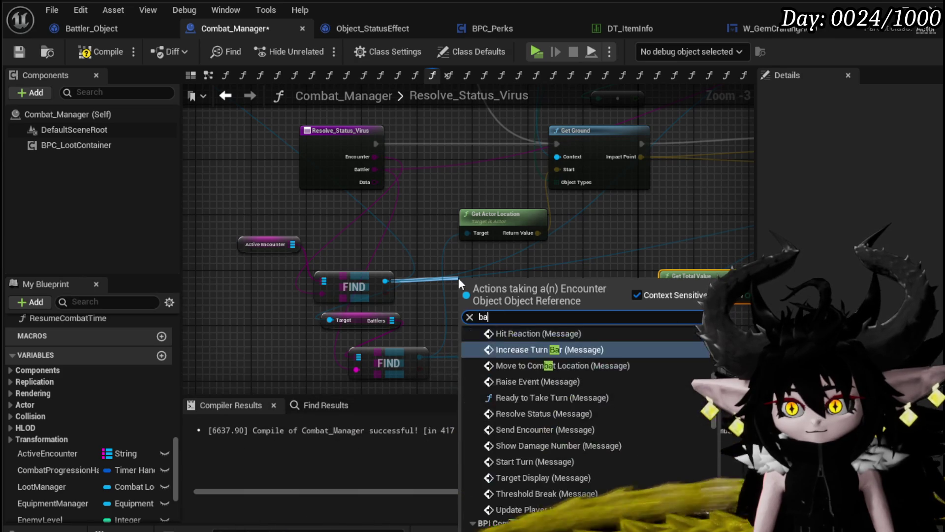
pyautogui.write('ttler obj')
pyautogui.press('Return')
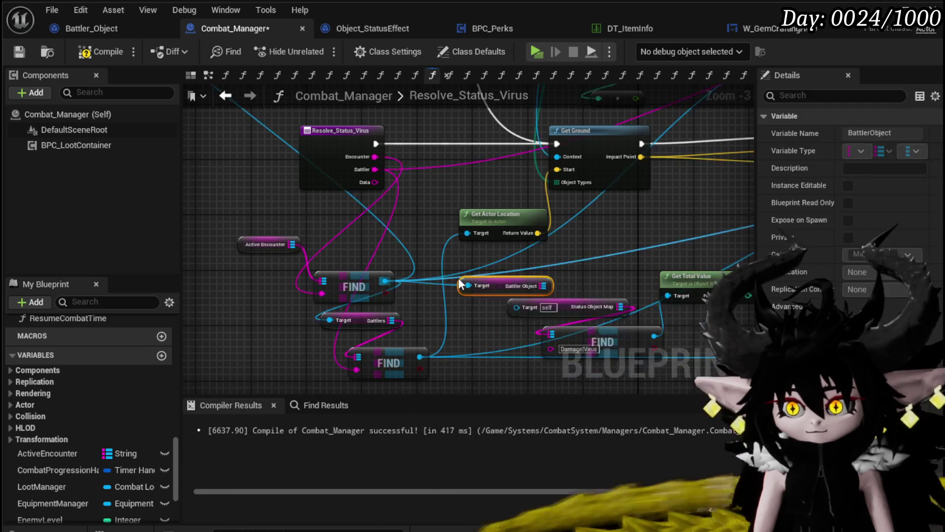
pyautogui.moveTo(516, 279)
pyautogui.mouseDown()
pyautogui.moveTo(475, 264)
pyautogui.moveTo(541, 262)
pyautogui.mouseUp()
pyautogui.write('Fi')
pyautogui.press('Return')
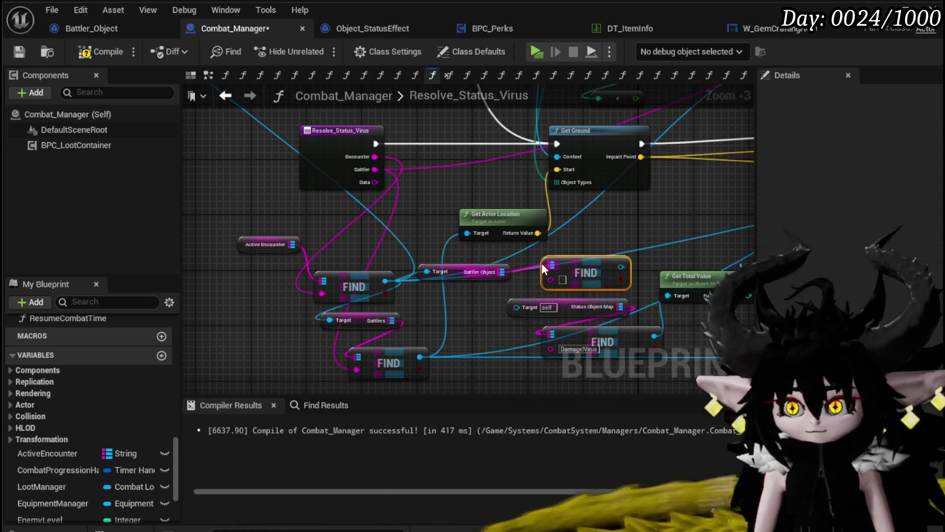
# Wire the Encounter and Battler inputs into the lookup and connect it to Status Object Map's Target.
pyautogui.moveTo(385, 320); pyautogui.dragTo(354, 308)
pyautogui.moveTo(257, 288); pyautogui.dragTo(267, 290)
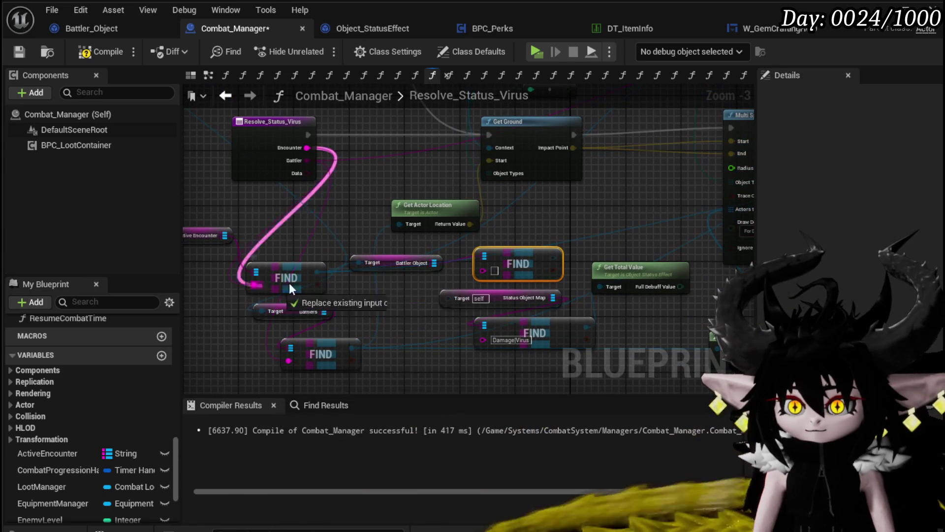
pyautogui.moveTo(465, 285); pyautogui.dragTo(472, 280)
pyautogui.moveTo(307, 160); pyautogui.dragTo(485, 273)
pyautogui.moveTo(545, 257)
pyautogui.mouseDown()
pyautogui.moveTo(462, 308)
pyautogui.moveTo(453, 301)
pyautogui.mouseUp()
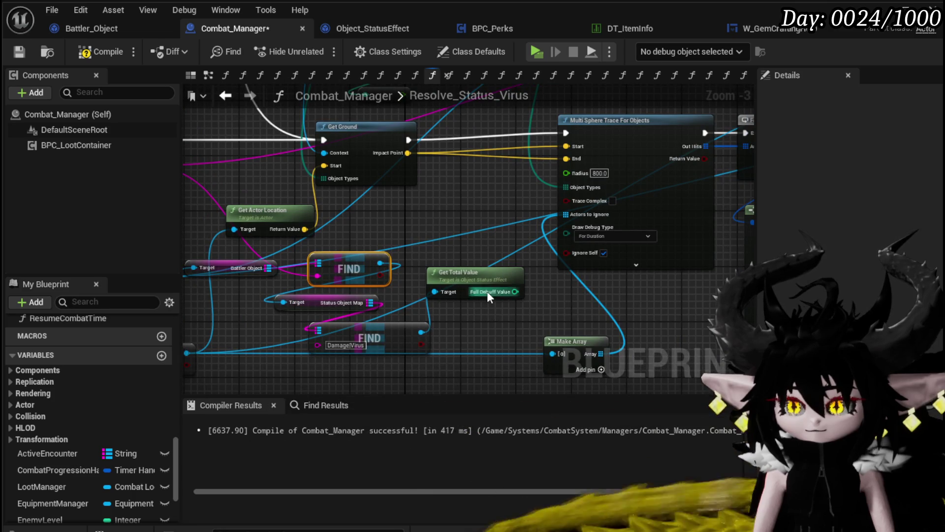
# Link the Find result to the status map and feed a multiplied Full Debuff Value into the sphere trace radius.
pyautogui.click(455, 283)
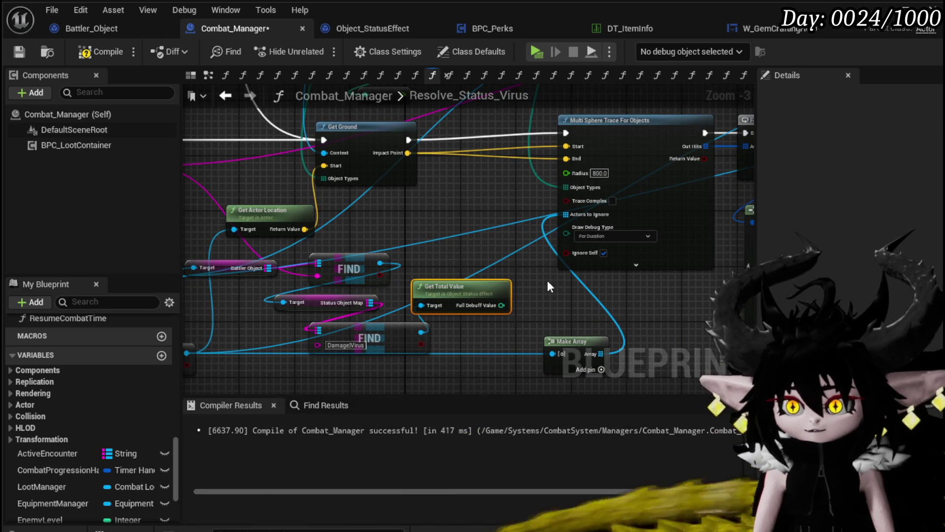
pyautogui.moveTo(547, 280)
pyautogui.mouseDown()
pyautogui.moveTo(566, 237)
pyautogui.moveTo(557, 281)
pyautogui.mouseUp()
pyautogui.moveTo(512, 305)
pyautogui.mouseDown()
pyautogui.moveTo(454, 212)
pyautogui.moveTo(642, 244)
pyautogui.moveTo(520, 245)
pyautogui.mouseUp()
pyautogui.moveTo(433, 212)
pyautogui.mouseDown()
pyautogui.moveTo(446, 214)
pyautogui.moveTo(439, 264)
pyautogui.mouseUp()
pyautogui.moveTo(478, 199); pyautogui.dragTo(469, 203)
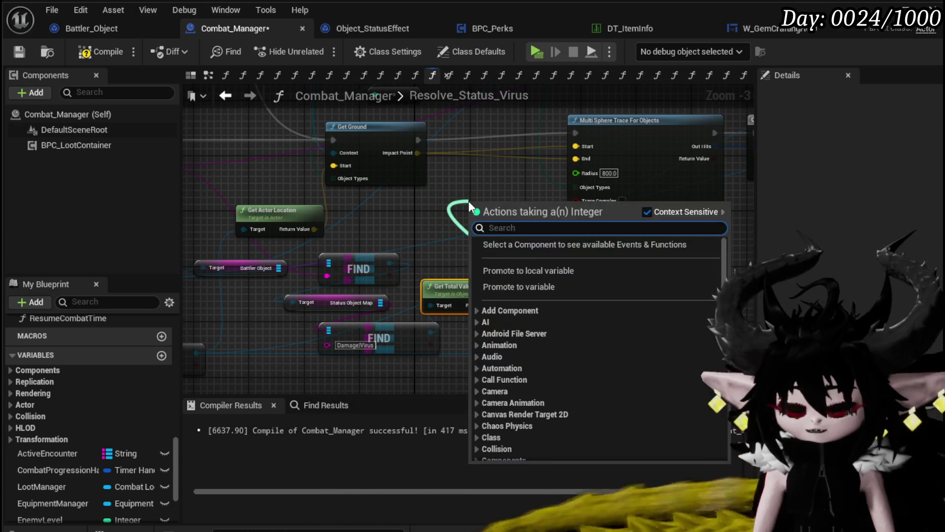
pyautogui.press('Return')
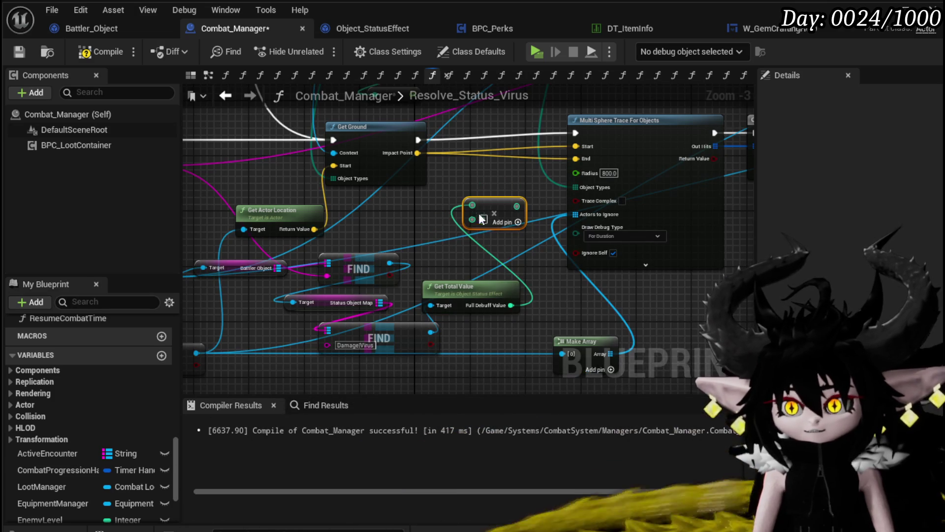
pyautogui.moveTo(514, 209)
pyautogui.mouseDown()
pyautogui.moveTo(584, 173)
pyautogui.moveTo(513, 183)
pyautogui.mouseUp()
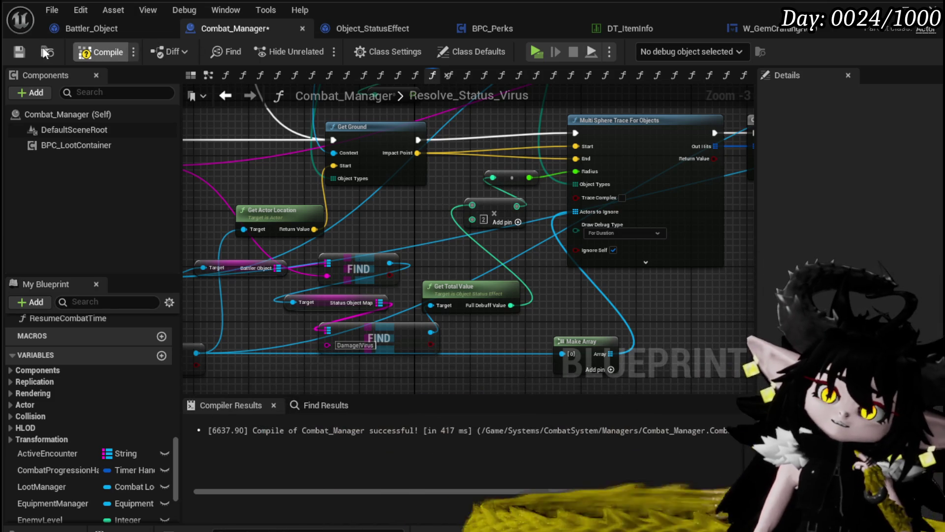
# Review the loop, Cast, Branch and FIND nodes, then start a play session of the level.
pyautogui.moveTo(481, 190); pyautogui.dragTo(322, 222)
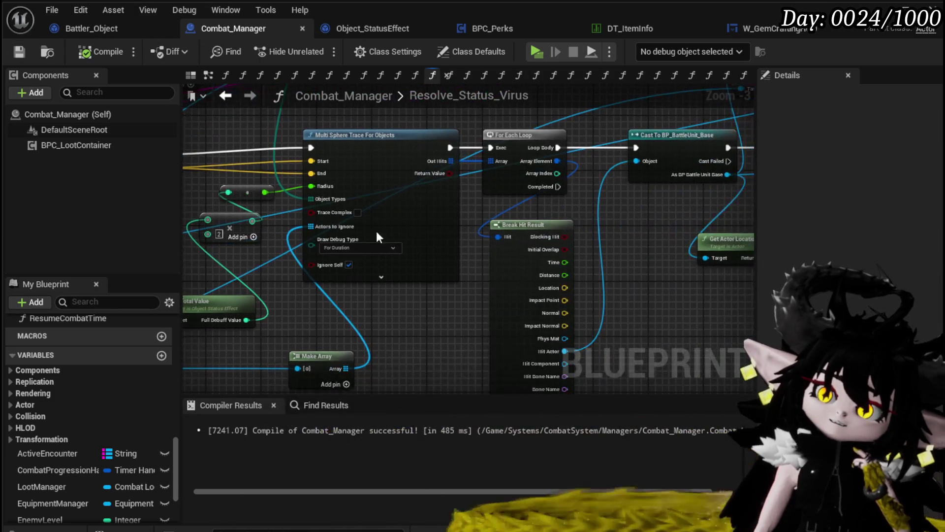
pyautogui.moveTo(634, 205)
pyautogui.mouseDown()
pyautogui.moveTo(355, 222)
pyautogui.moveTo(363, 213)
pyautogui.moveTo(690, 215)
pyautogui.mouseUp()
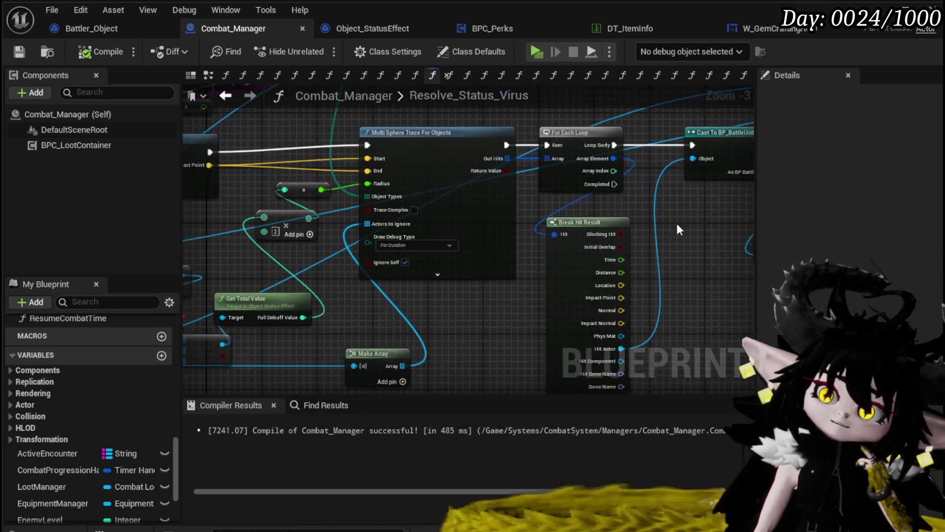
pyautogui.moveTo(448, 301); pyautogui.dragTo(696, 282)
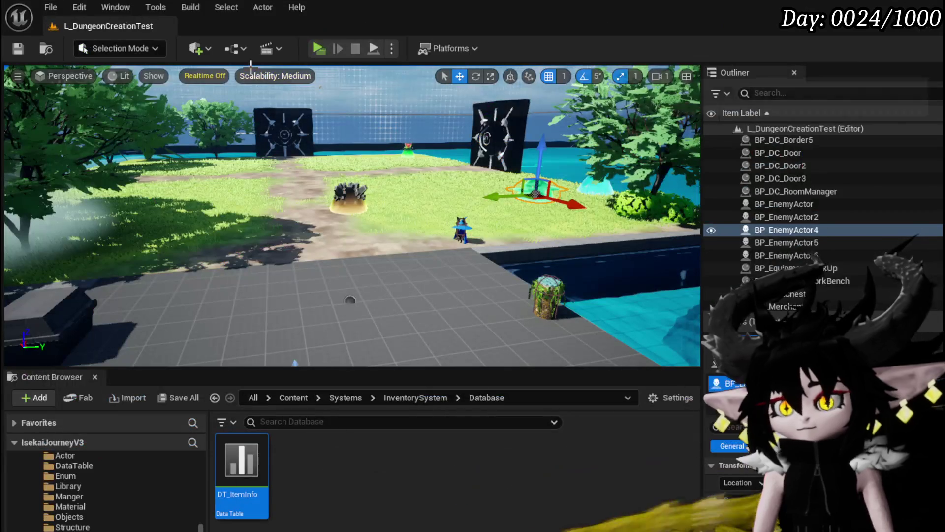
pyautogui.click(314, 50)
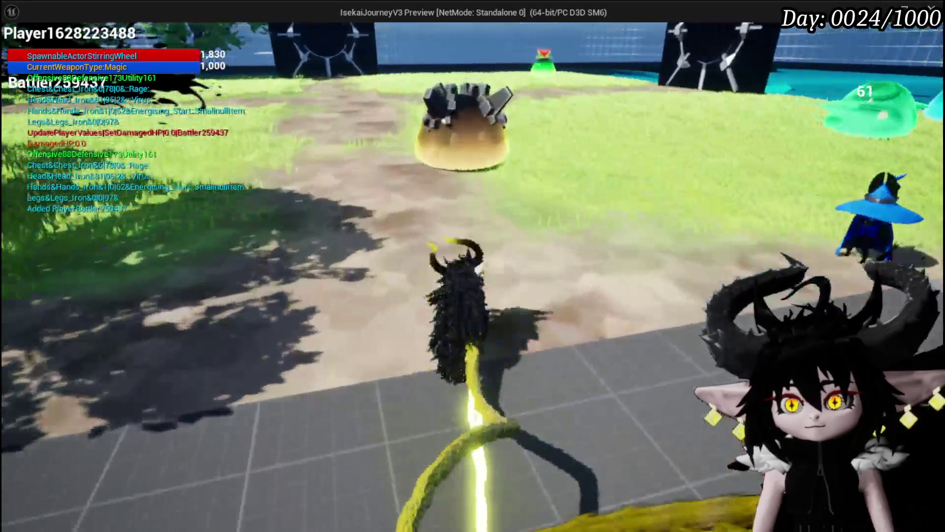
# Walk up to a slime, answer the X/O timing prompt, and choose the Defence Down card.
pyautogui.press('w')
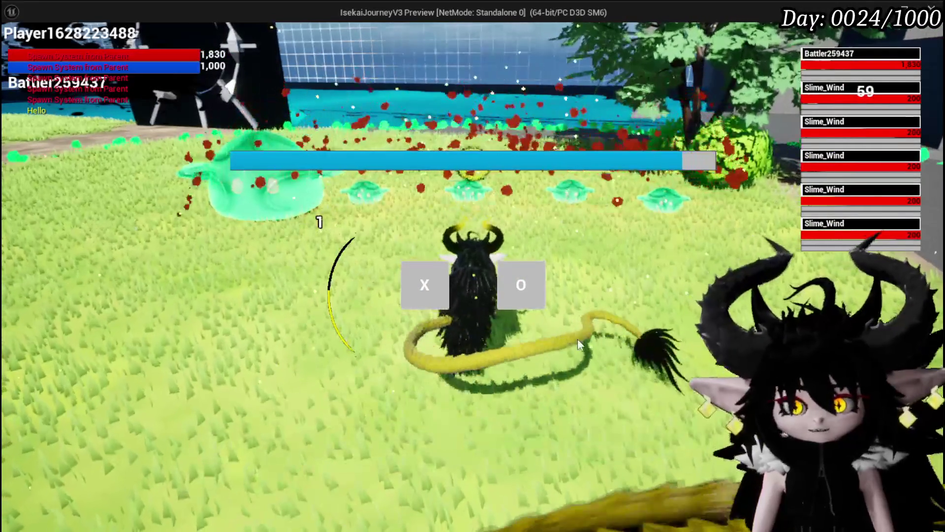
pyautogui.press('x')
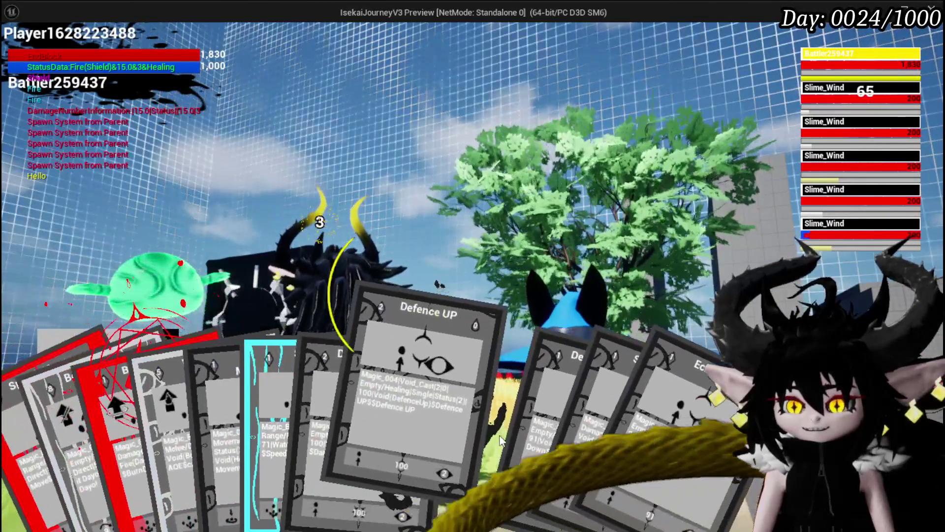
pyautogui.click(385, 483)
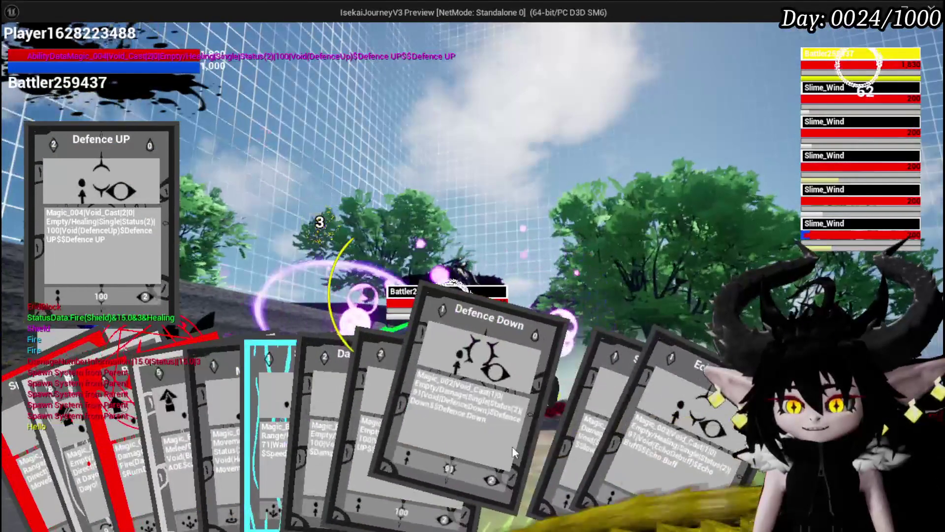
pyautogui.click(512, 446)
# Cast Defence Down on the second Slime_Wind and end the turn.
pyautogui.press('e')
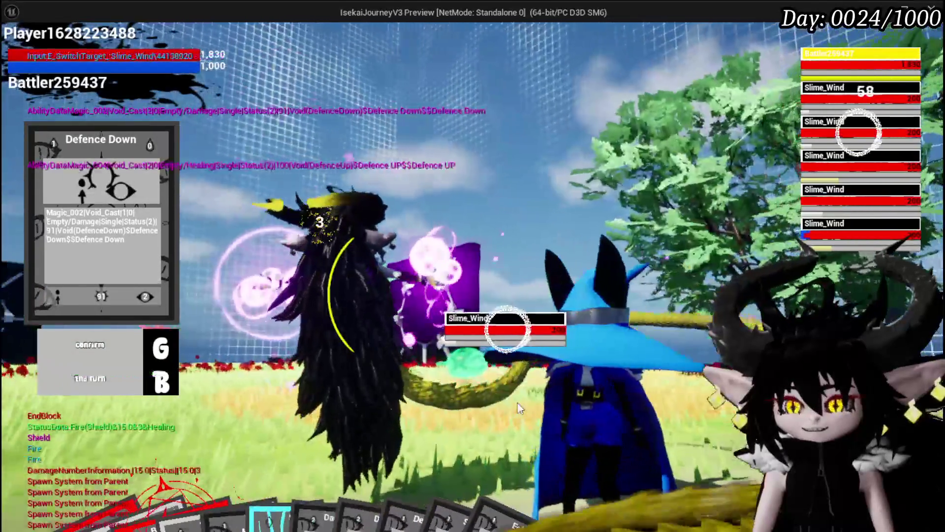
pyautogui.press('g')
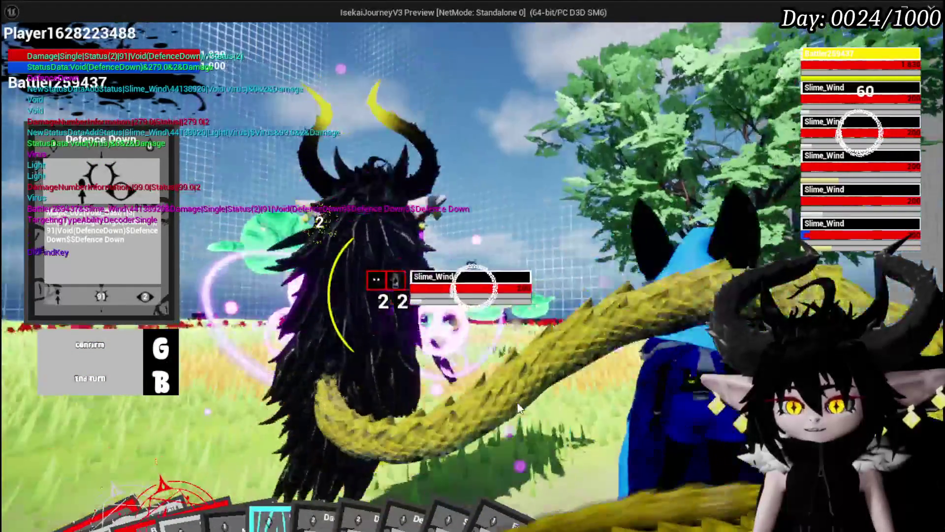
pyautogui.press('b')
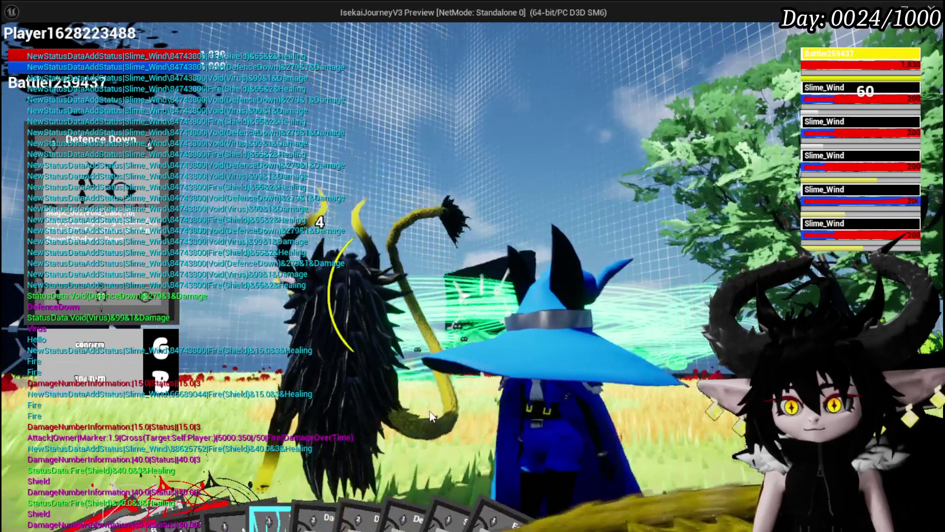
pyautogui.moveTo(493, 512)
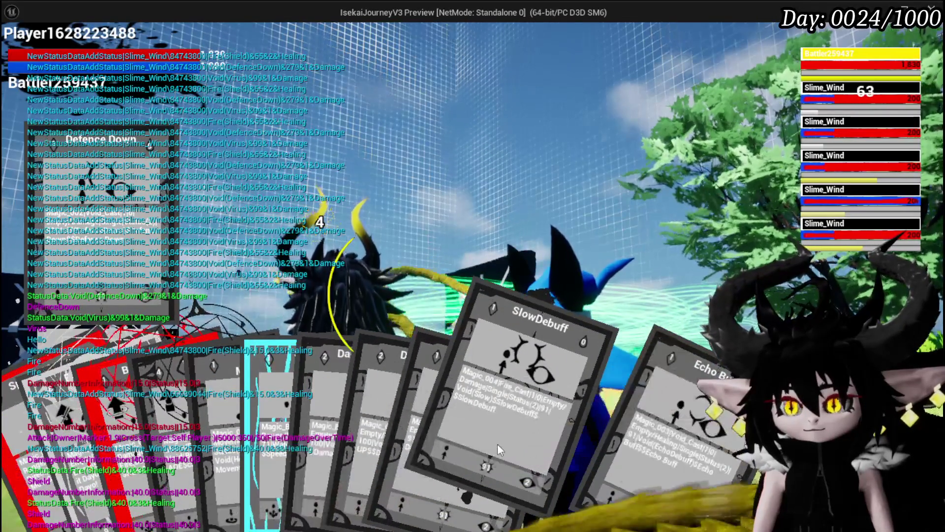
# Cast Defence Down once more, read the status log, then stop the session and save.
pyautogui.click(421, 364)
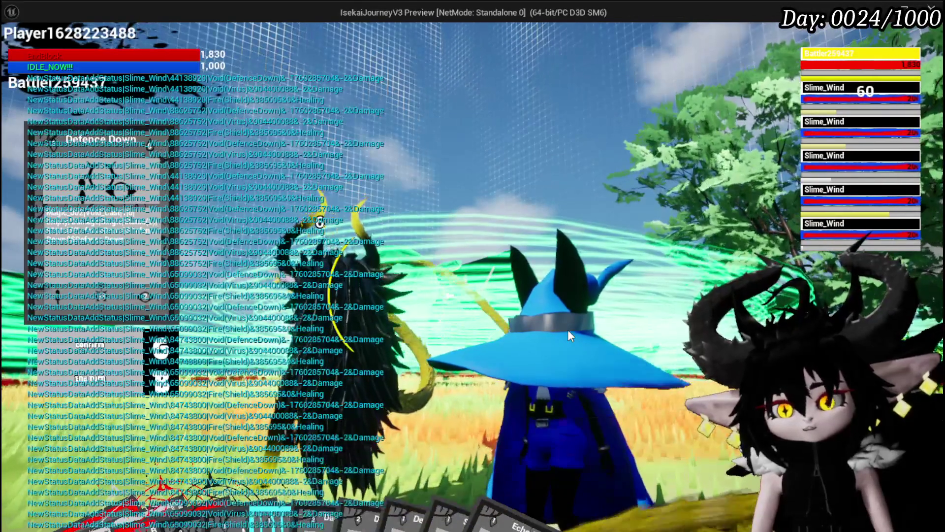
pyautogui.press('Escape')
pyautogui.hotkey('ctrl', 's')
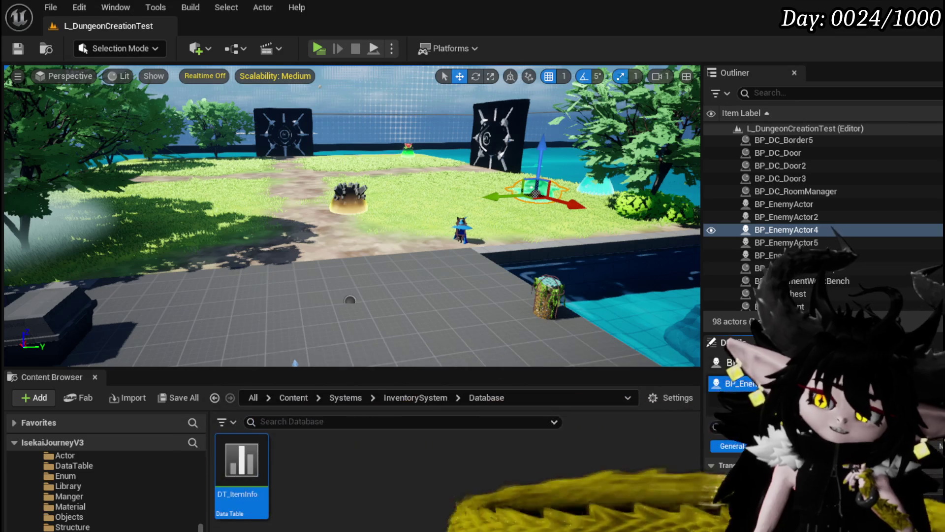
# Scroll the Combat_Manager Resolve_Status_Virus graph back into view.
pyautogui.scroll(-5, 108, 513)
pyautogui.scroll(2, 108, 513)
pyautogui.scroll(5, 108, 513)
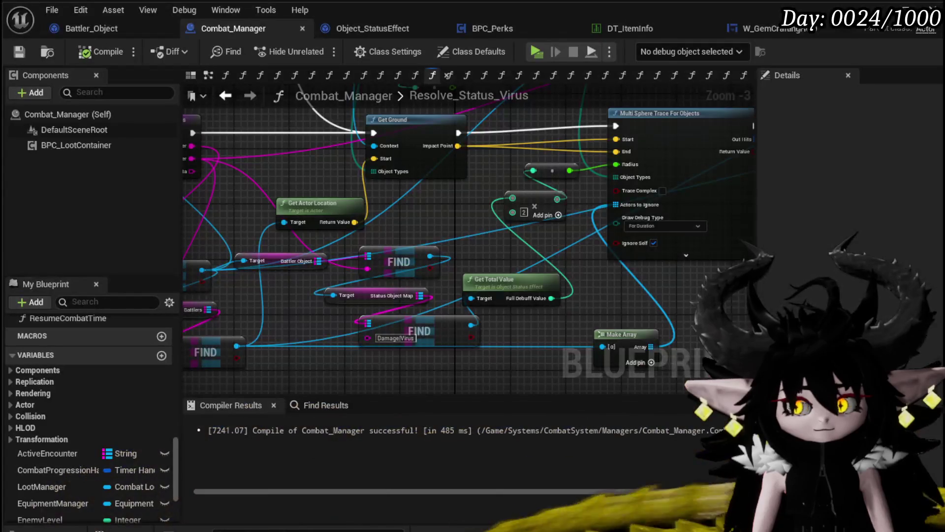
# Pan to the For Each Loop and drag a new wire from the encounter FIND output.
pyautogui.moveTo(415, 377)
pyautogui.mouseDown()
pyautogui.moveTo(347, 380)
pyautogui.moveTo(197, 361)
pyautogui.moveTo(230, 356)
pyautogui.moveTo(247, 320)
pyautogui.mouseUp()
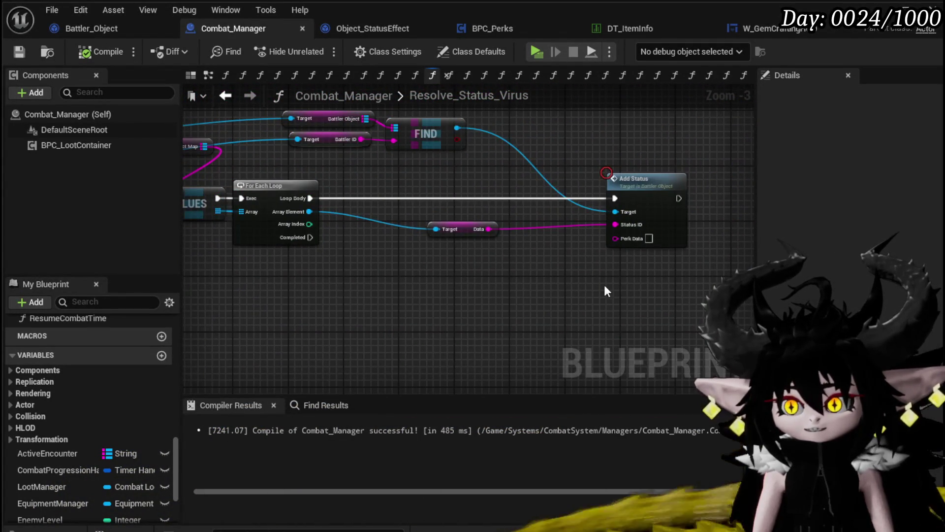
pyautogui.moveTo(537, 295)
pyautogui.mouseDown()
pyautogui.moveTo(610, 314)
pyautogui.moveTo(719, 302)
pyautogui.moveTo(738, 364)
pyautogui.moveTo(475, 184)
pyautogui.moveTo(443, 221)
pyautogui.moveTo(290, 315)
pyautogui.moveTo(310, 251)
pyautogui.moveTo(297, 212)
pyautogui.moveTo(391, 290)
pyautogui.moveTo(612, 152)
pyautogui.mouseUp()
pyautogui.scroll(-2, 431, 278)
pyautogui.scroll(2, 412, 171)
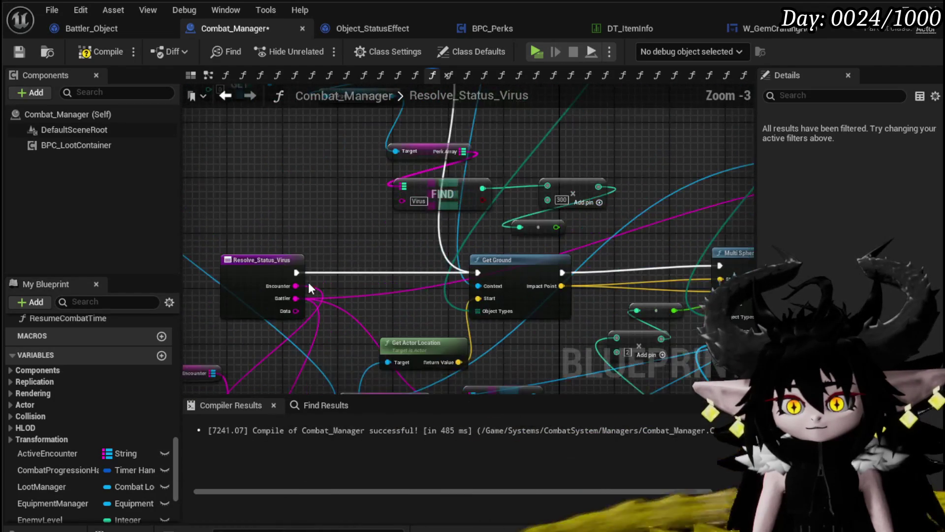
pyautogui.moveTo(192, 212)
pyautogui.mouseDown()
pyautogui.moveTo(497, 195)
pyautogui.moveTo(603, 134)
pyautogui.moveTo(522, 118)
pyautogui.moveTo(358, 173)
pyautogui.moveTo(476, 172)
pyautogui.mouseUp()
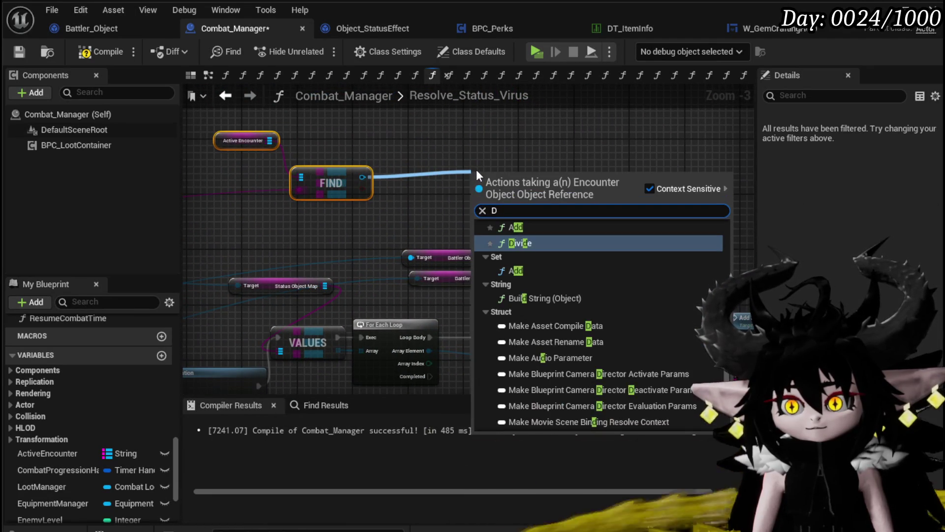
# Add a Damage Battler node and place it above Add Status.
pyautogui.write('Dama')
pyautogui.press('Return')
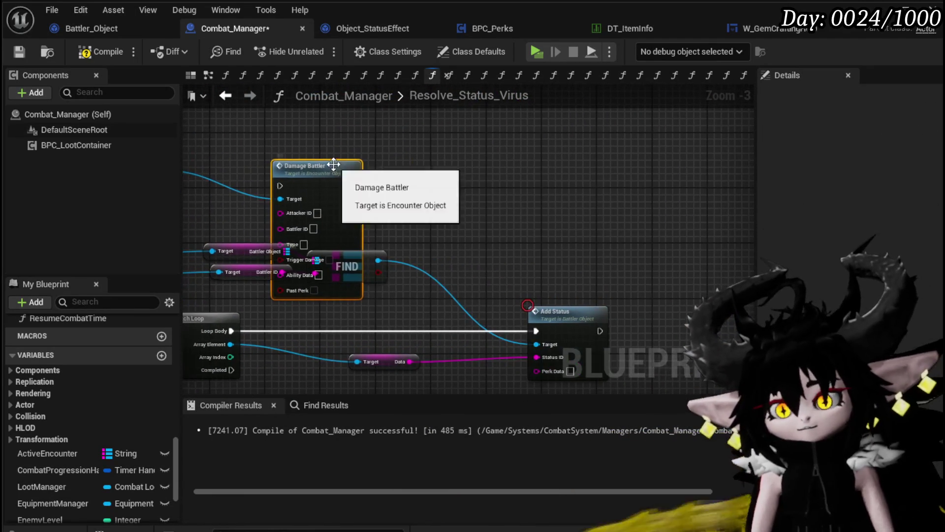
pyautogui.moveTo(339, 169); pyautogui.dragTo(584, 166)
pyautogui.moveTo(475, 197); pyautogui.dragTo(498, 156)
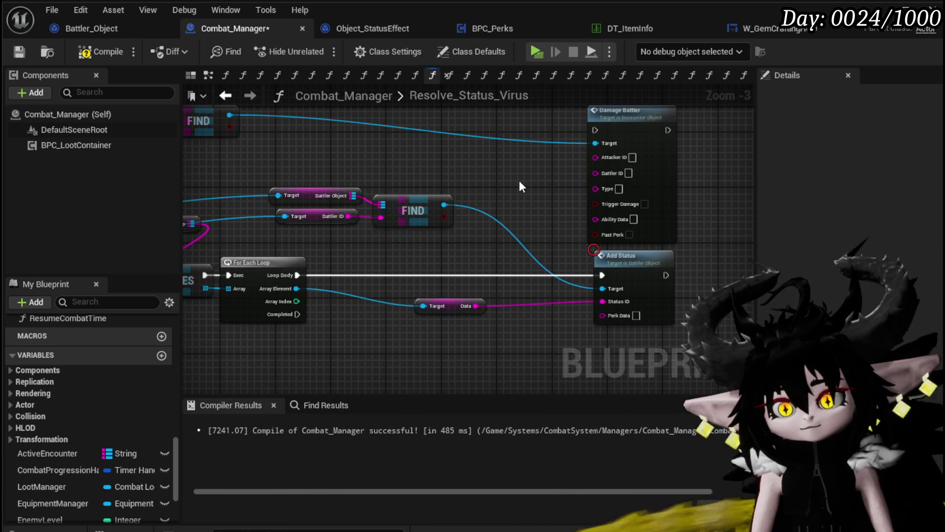
# Wire the encounter FIND output into the Damage Battler node.
pyautogui.moveTo(522, 187)
pyautogui.mouseDown()
pyautogui.moveTo(715, 210)
pyautogui.moveTo(686, 204)
pyautogui.mouseUp()
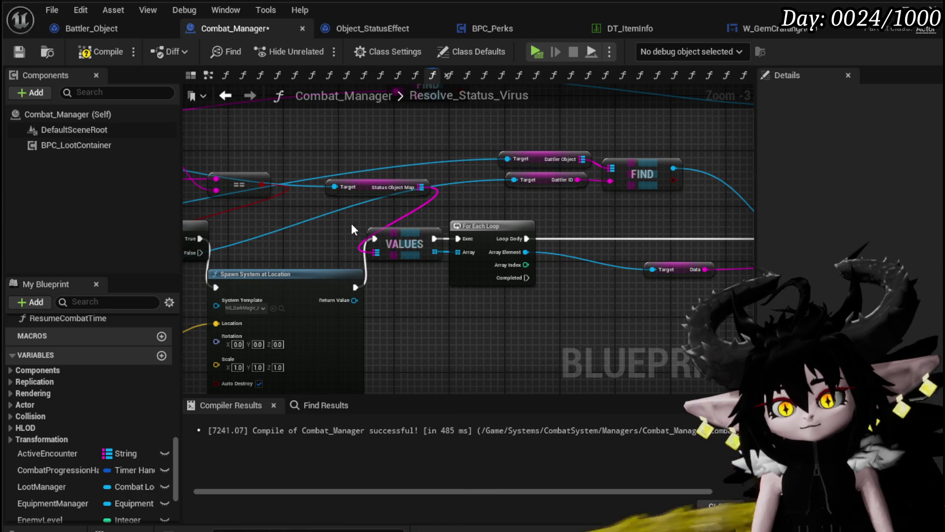
pyautogui.scroll(-2, 350, 223)
pyautogui.moveTo(232, 232)
pyautogui.mouseDown()
pyautogui.moveTo(478, 237)
pyautogui.moveTo(421, 240)
pyautogui.mouseUp()
pyautogui.moveTo(231, 256); pyautogui.dragTo(496, 241)
pyautogui.moveTo(197, 317); pyautogui.dragTo(325, 299)
pyautogui.scroll(3, 325, 299)
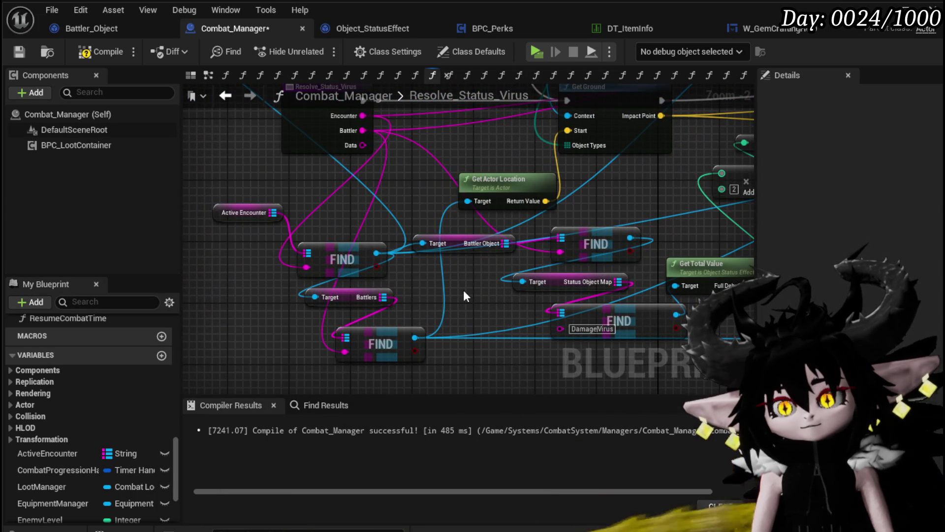
pyautogui.click(413, 339)
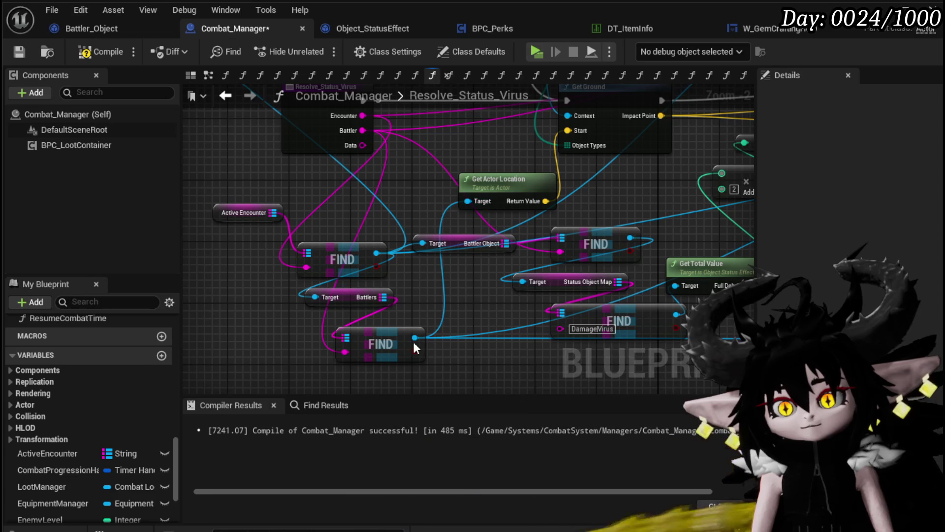
pyautogui.moveTo(418, 335); pyautogui.dragTo(86, 350)
pyautogui.moveTo(736, 325)
pyautogui.mouseDown()
pyautogui.moveTo(818, 150)
pyautogui.moveTo(381, 167)
pyautogui.moveTo(382, 213)
pyautogui.moveTo(414, 139)
pyautogui.mouseUp()
pyautogui.moveTo(281, 191); pyautogui.dragTo(362, 189)
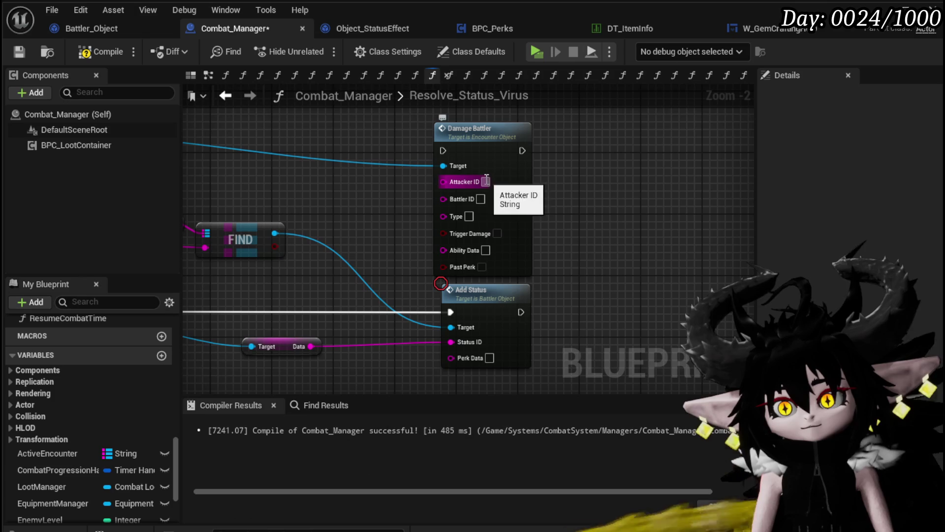
# Set Attacker ID to X, connect Loop Body to Damage Battler, and tidy the Status Object Map and Data nodes.
pyautogui.write('X')
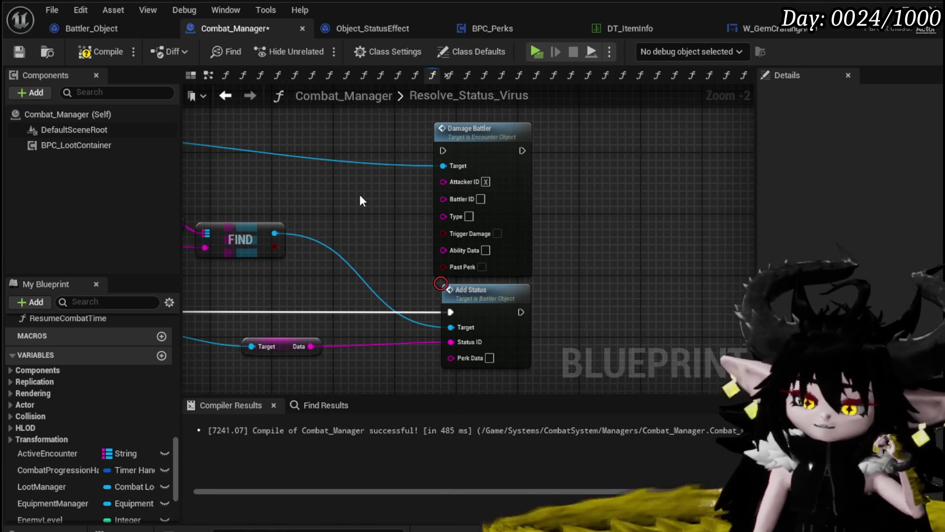
pyautogui.moveTo(359, 195)
pyautogui.mouseDown()
pyautogui.moveTo(506, 219)
pyautogui.moveTo(436, 219)
pyautogui.moveTo(386, 205)
pyautogui.moveTo(507, 180)
pyautogui.mouseUp()
pyautogui.moveTo(290, 296)
pyautogui.mouseDown()
pyautogui.moveTo(448, 188)
pyautogui.moveTo(626, 138)
pyautogui.moveTo(535, 158)
pyautogui.mouseUp()
pyautogui.moveTo(387, 220)
pyautogui.mouseDown()
pyautogui.moveTo(489, 127)
pyautogui.moveTo(678, 176)
pyautogui.mouseUp()
pyautogui.moveTo(385, 244)
pyautogui.mouseDown()
pyautogui.moveTo(429, 228)
pyautogui.moveTo(416, 251)
pyautogui.moveTo(270, 282)
pyautogui.moveTo(405, 176)
pyautogui.mouseUp()
pyautogui.moveTo(440, 264); pyautogui.dragTo(251, 302)
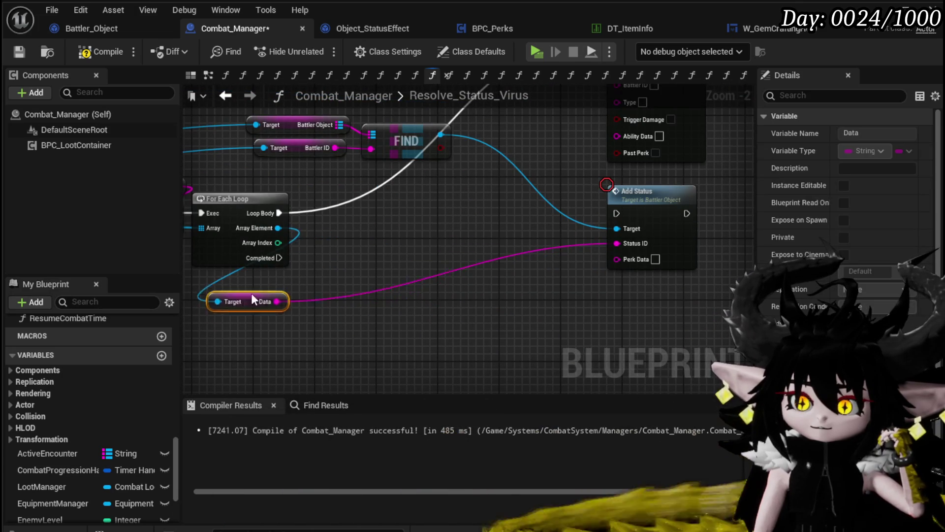
pyautogui.moveTo(373, 260)
pyautogui.mouseDown()
pyautogui.moveTo(400, 232)
pyautogui.moveTo(315, 300)
pyautogui.moveTo(289, 337)
pyautogui.mouseUp()
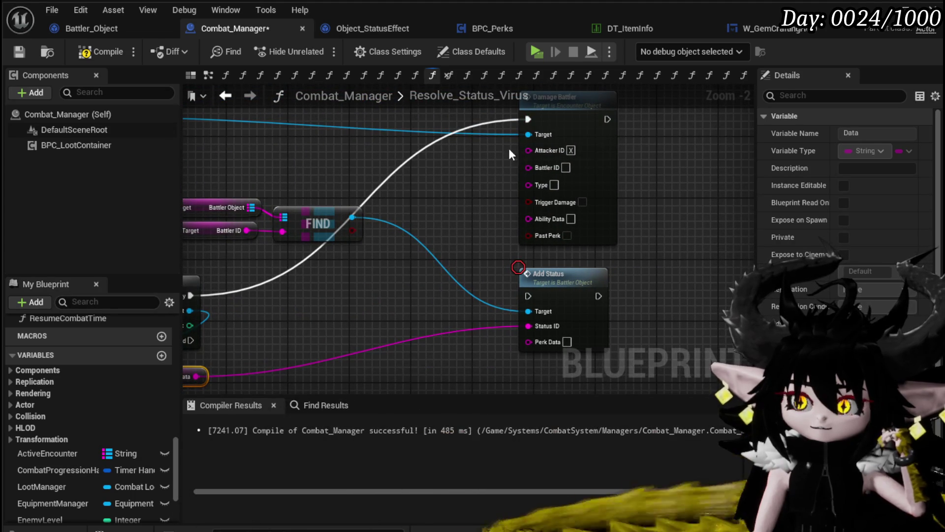
# Add a Build Ability from Data node for Damage Battler, then delete it again.
pyautogui.moveTo(528, 136); pyautogui.dragTo(450, 212)
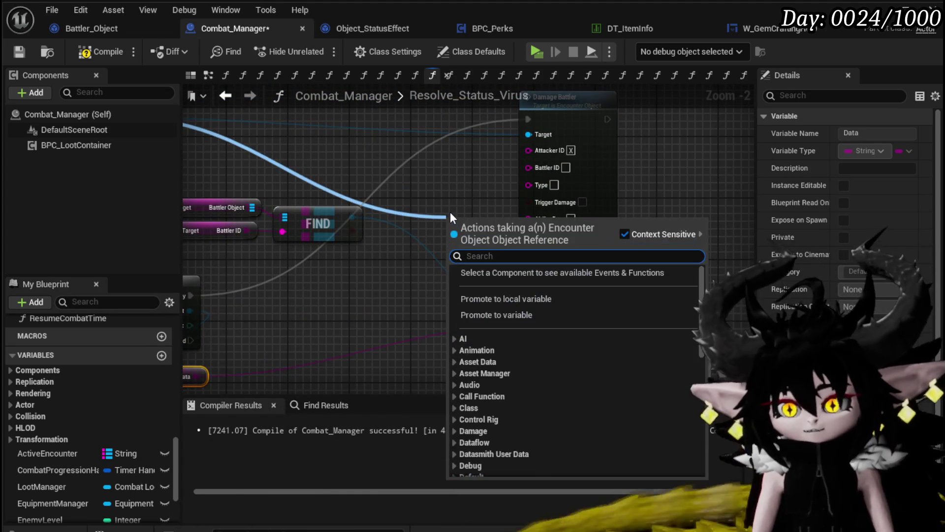
pyautogui.write('make abi')
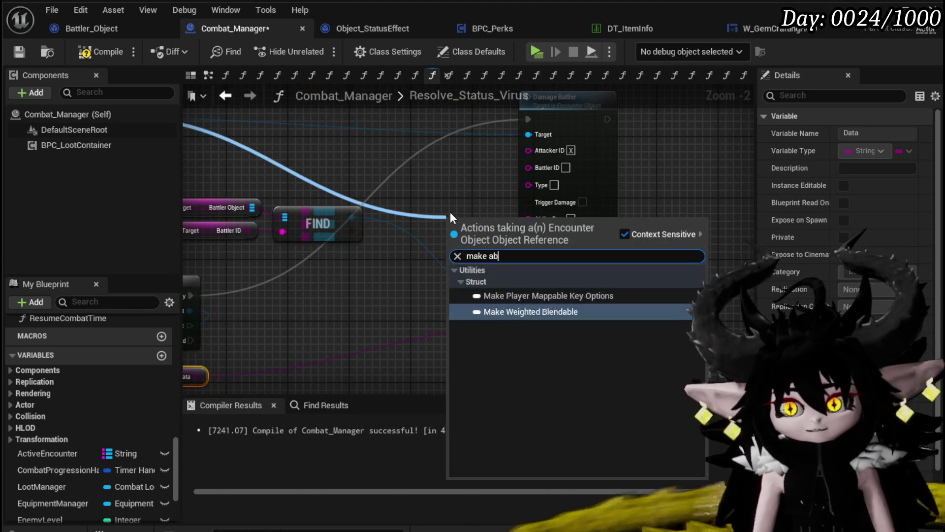
pyautogui.press('BackSpace')
pyautogui.press('BackSpace')
pyautogui.press('BackSpace')
pyautogui.write('ABil')
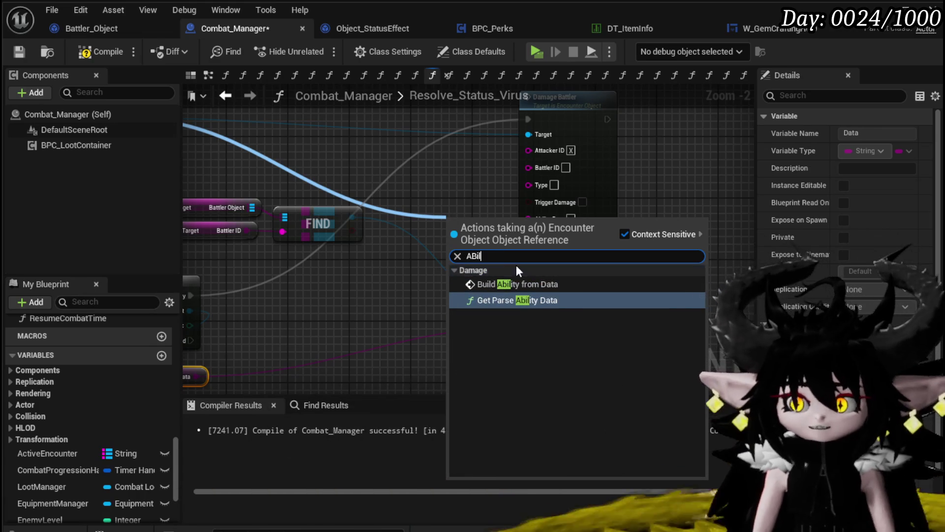
pyautogui.click(522, 283)
pyautogui.moveTo(490, 224)
pyautogui.mouseDown()
pyautogui.moveTo(398, 276)
pyautogui.moveTo(440, 165)
pyautogui.mouseUp()
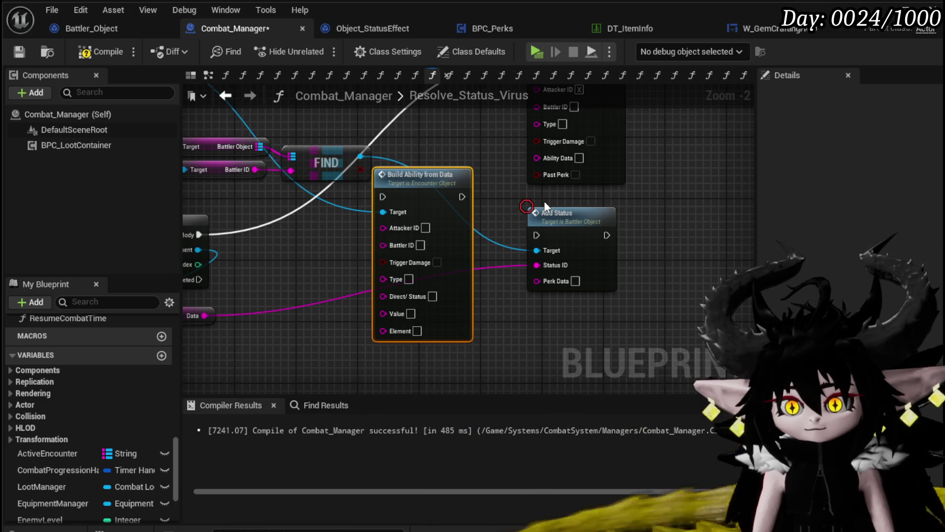
pyautogui.moveTo(504, 185)
pyautogui.mouseDown()
pyautogui.moveTo(510, 274)
pyautogui.moveTo(503, 201)
pyautogui.mouseUp()
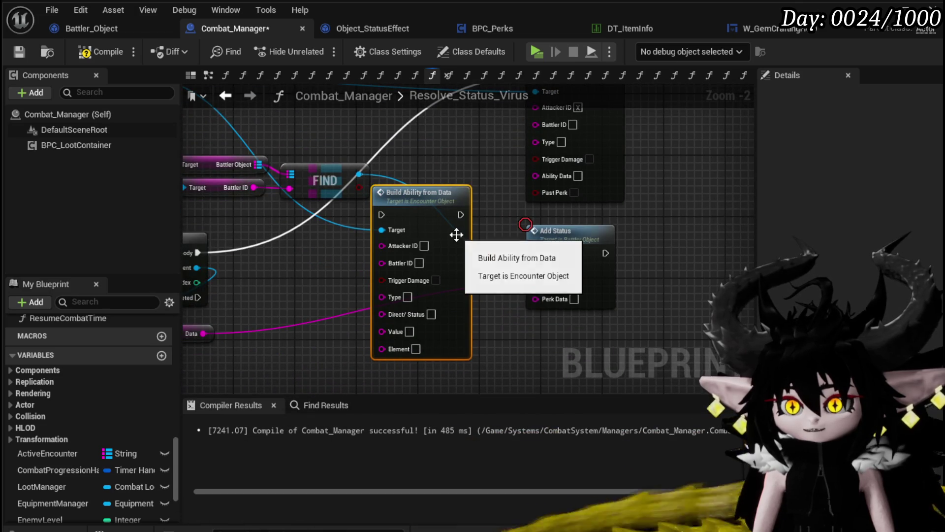
pyautogui.press('Delete')
pyautogui.moveTo(419, 268); pyautogui.dragTo(512, 277)
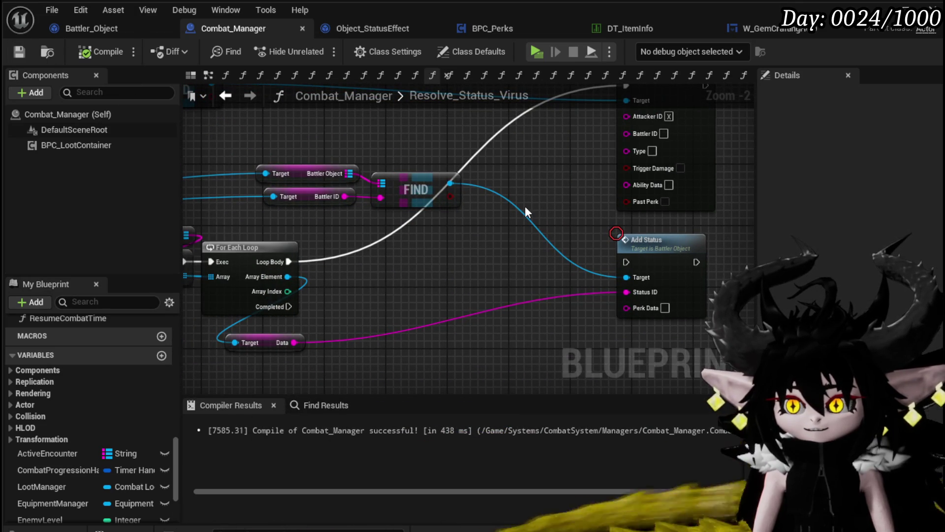
# Add an Append node from Ability Data with 'Damage' typed into input A.
pyautogui.moveTo(625, 184)
pyautogui.mouseDown()
pyautogui.moveTo(507, 238)
pyautogui.moveTo(518, 238)
pyautogui.mouseUp()
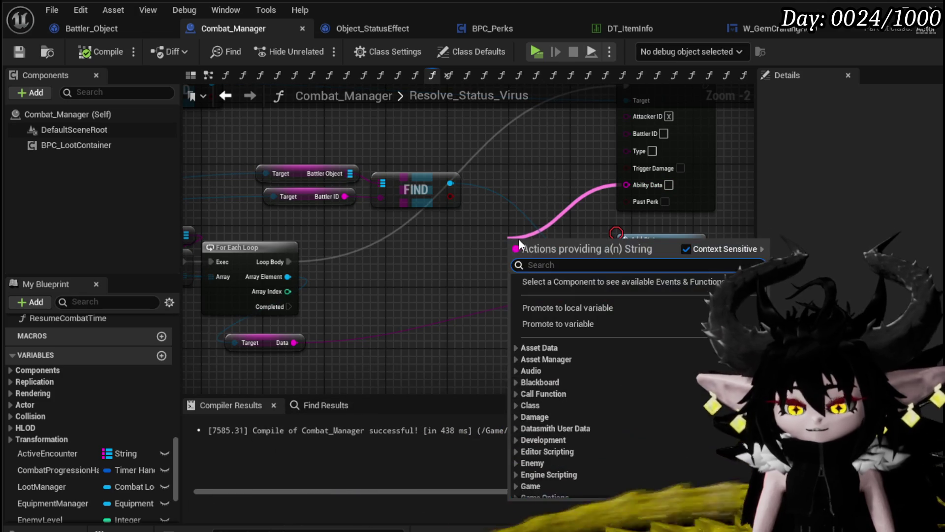
pyautogui.write('Append')
pyautogui.press('Return')
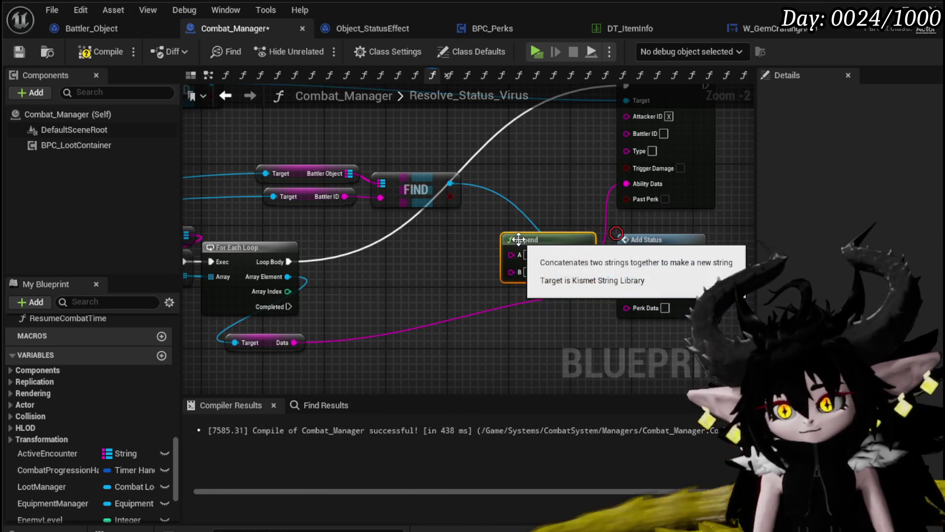
pyautogui.moveTo(530, 233); pyautogui.dragTo(500, 271)
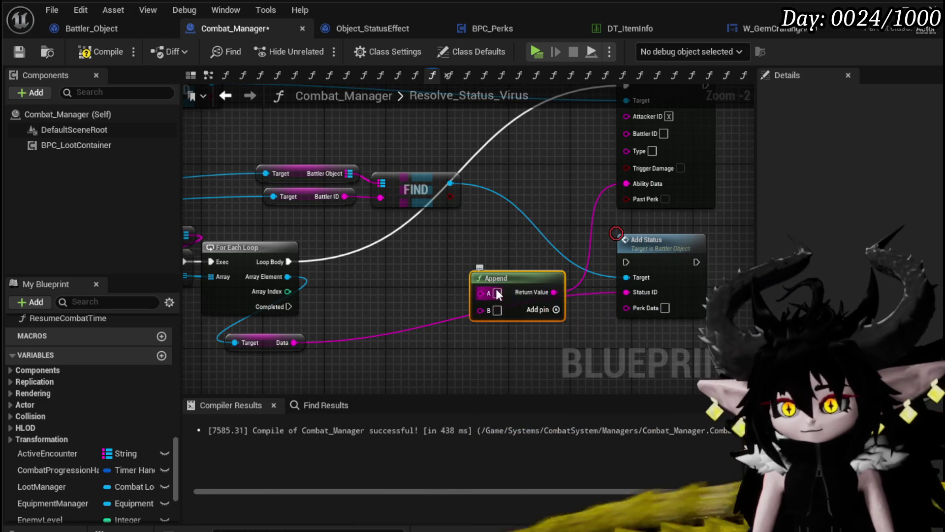
pyautogui.write('Dame')
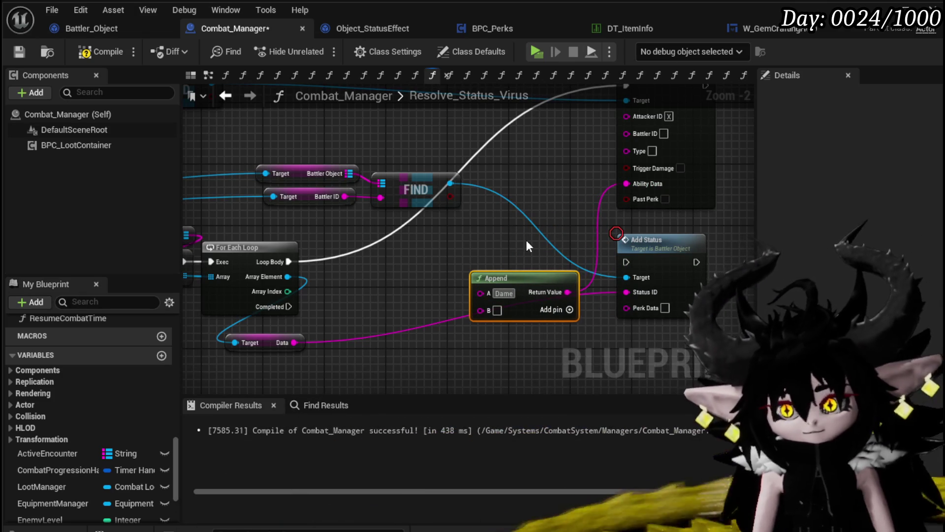
pyautogui.press('BackSpace')
pyautogui.write('age')
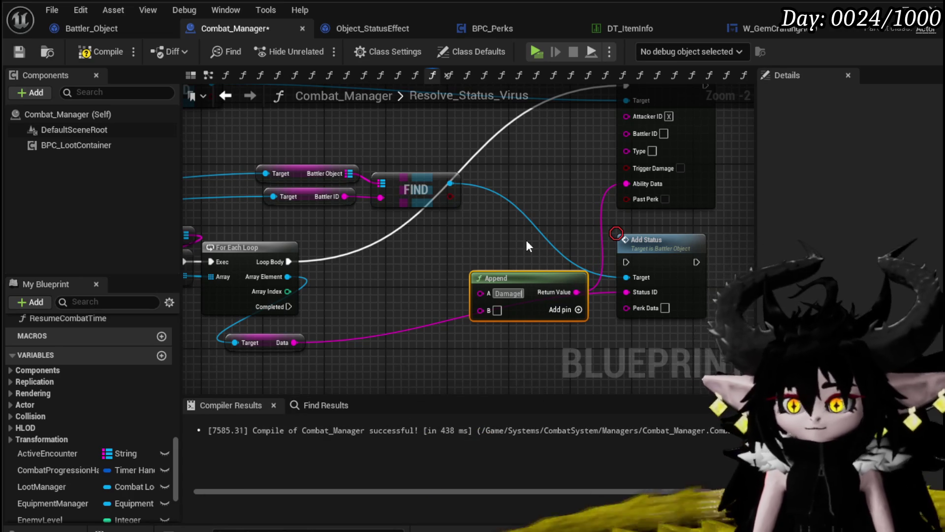
# Extend the Append node with inputs C through G and compile Combat_Manager.
pyautogui.click(579, 310)
pyautogui.moveTo(580, 317); pyautogui.dragTo(527, 229)
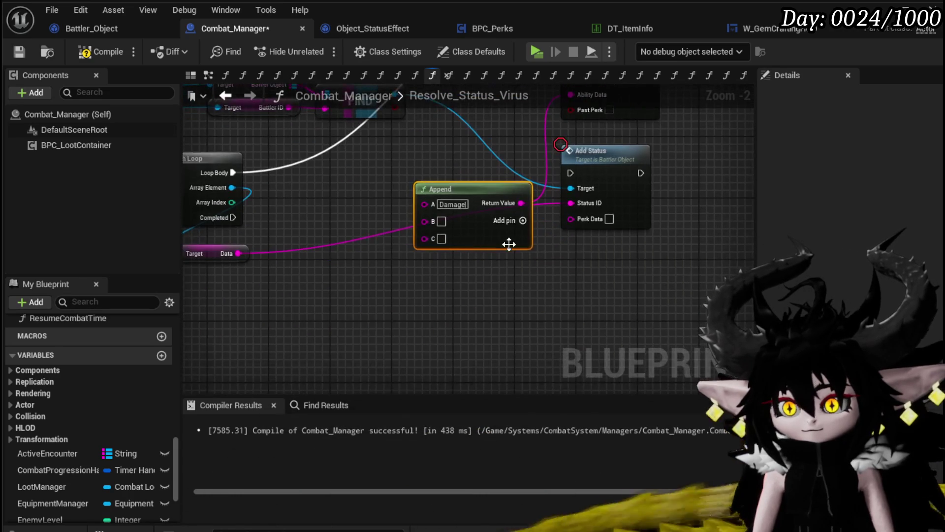
pyautogui.click(523, 220)
pyautogui.click(522, 220)
pyautogui.click(523, 220)
pyautogui.click(522, 220)
pyautogui.moveTo(585, 287); pyautogui.dragTo(658, 298)
pyautogui.click(312, 268)
pyautogui.click(368, 285)
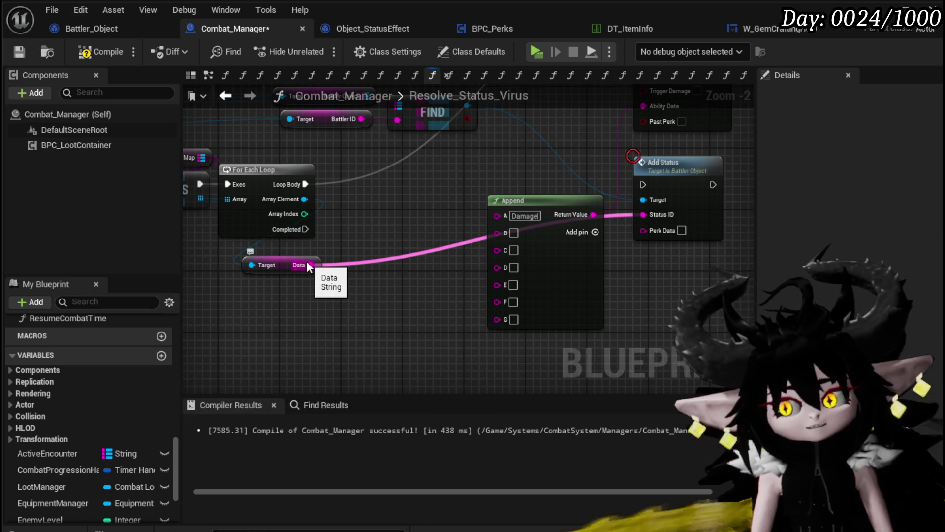
pyautogui.click(98, 58)
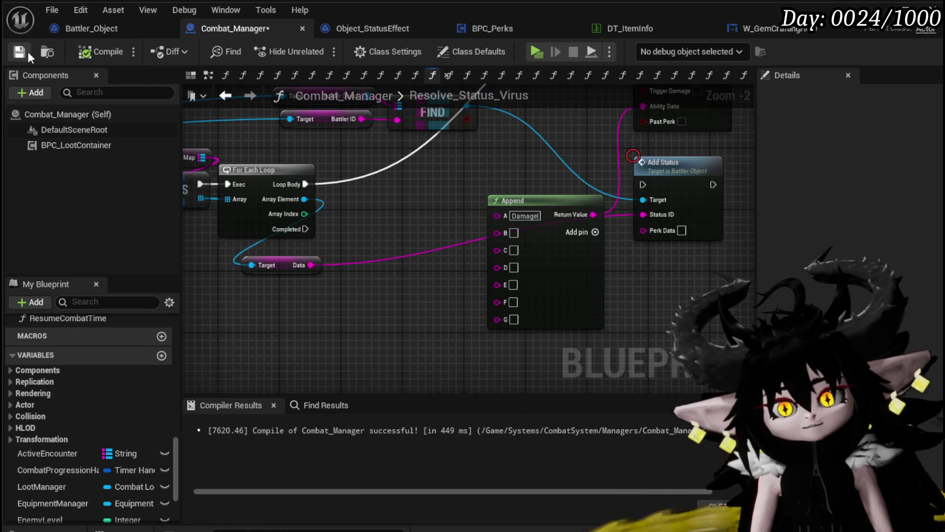
pyautogui.moveTo(344, 199)
pyautogui.mouseDown()
pyautogui.moveTo(336, 228)
pyautogui.moveTo(331, 216)
pyautogui.mouseUp()
# Add a Print String after Loop Body with Data wired into its In String.
pyautogui.write('print string')
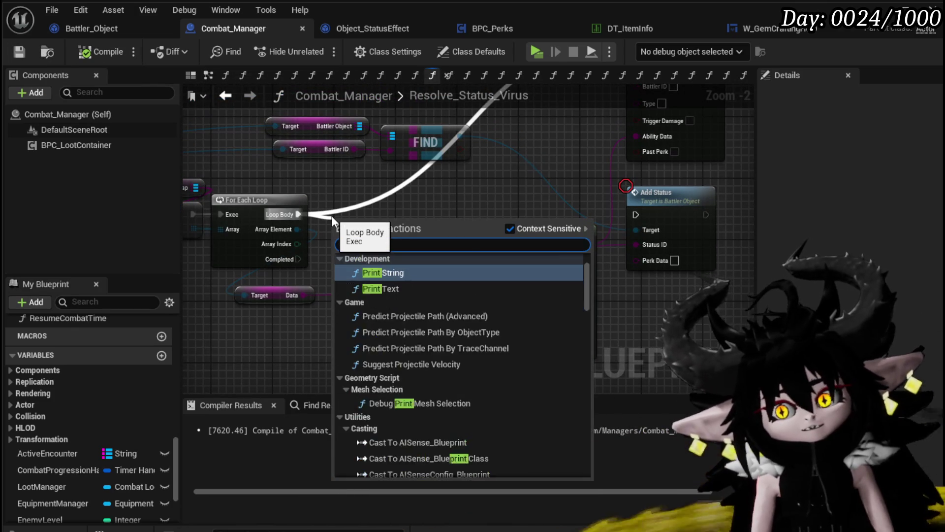
pyautogui.press('Return')
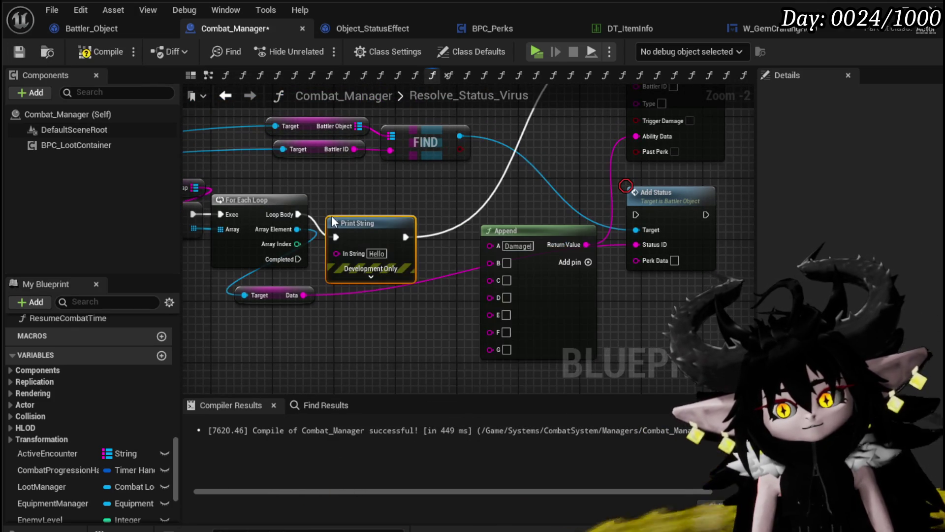
pyautogui.moveTo(371, 219); pyautogui.dragTo(417, 189)
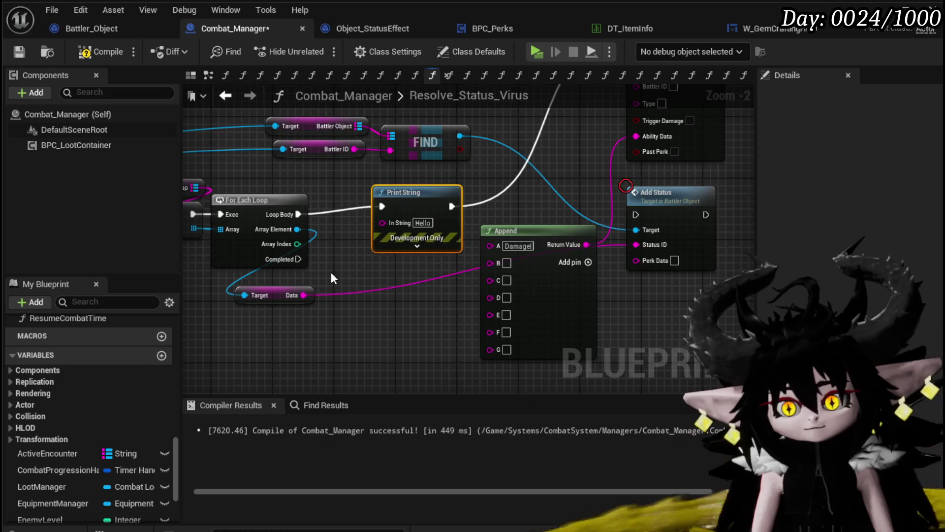
pyautogui.moveTo(306, 295); pyautogui.dragTo(383, 223)
pyautogui.click(416, 245)
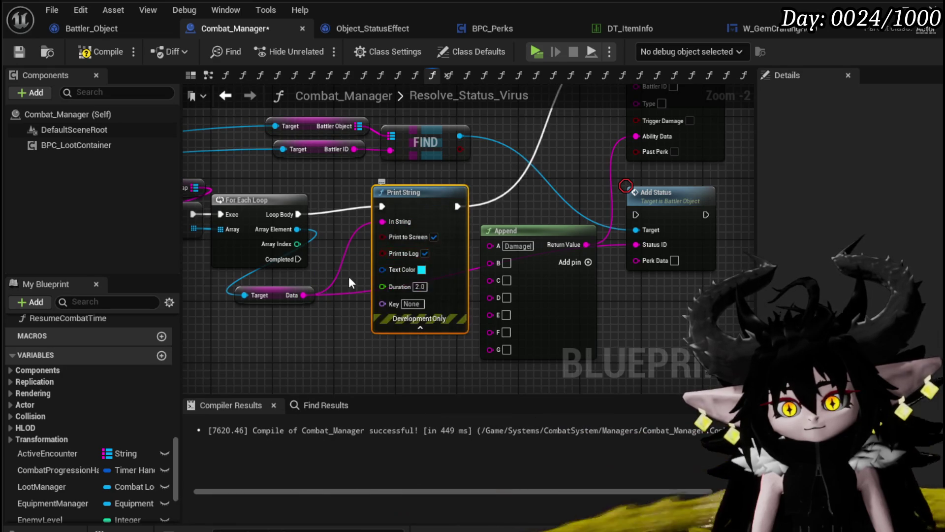
pyautogui.moveTo(373, 258); pyautogui.dragTo(334, 350)
pyautogui.moveTo(506, 173)
pyautogui.mouseDown()
pyautogui.moveTo(518, 218)
pyautogui.moveTo(497, 249)
pyautogui.moveTo(287, 284)
pyautogui.mouseUp()
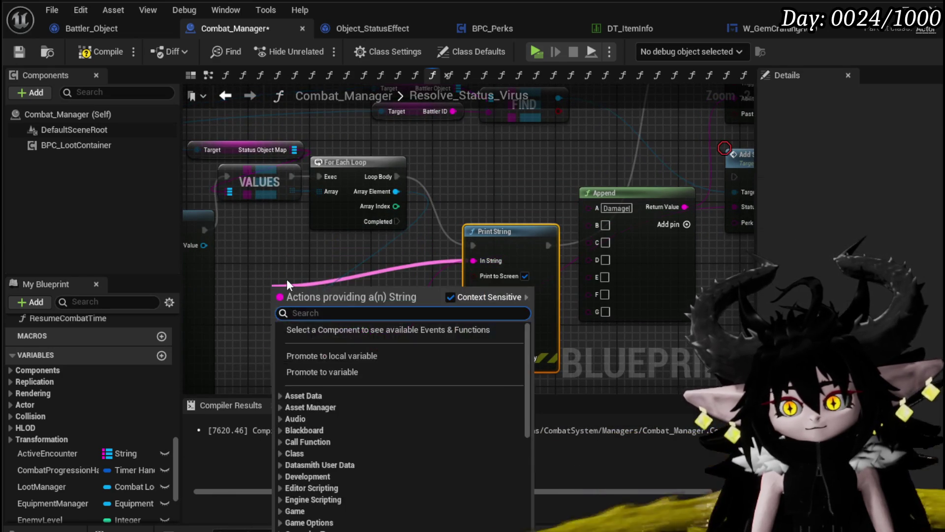
# Feed Print String from an Append with A = 'StatusData:' and B = Data.
pyautogui.write('S')
pyautogui.press('BackSpace')
pyautogui.write('Append')
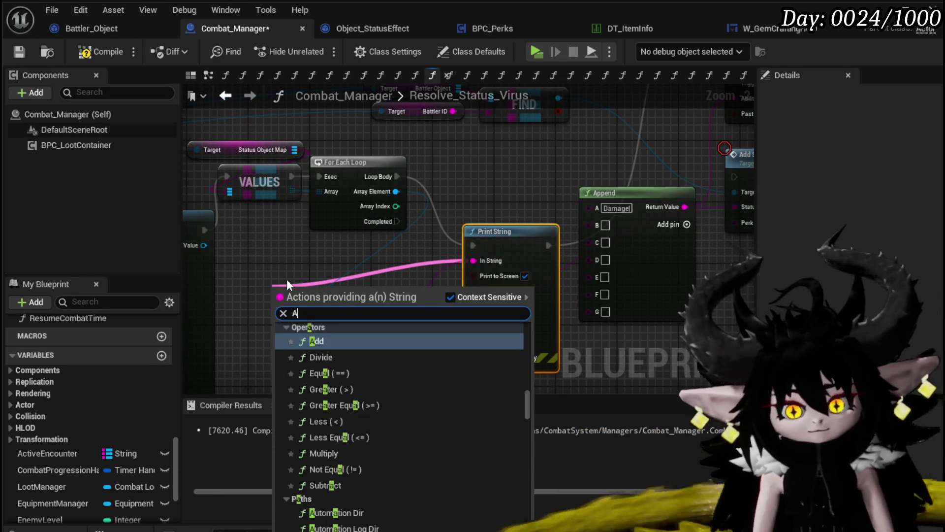
pyautogui.press('Return')
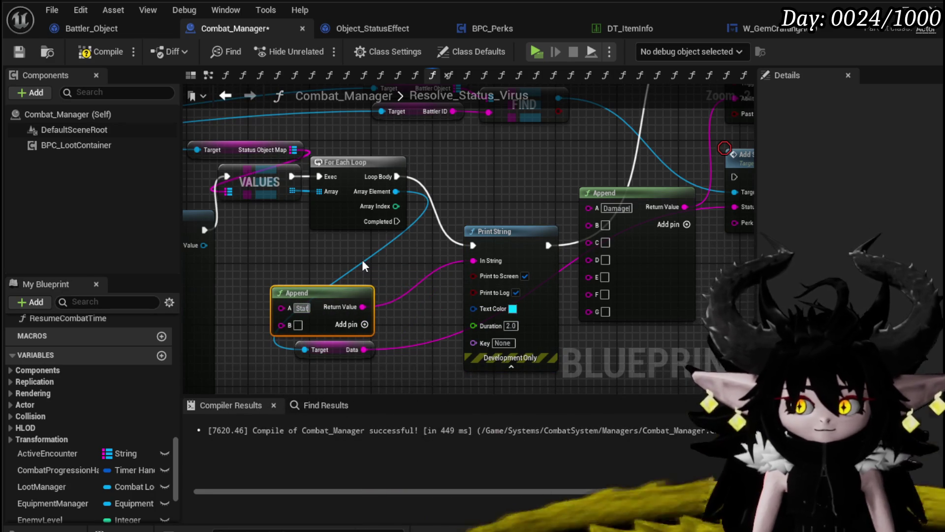
pyautogui.write('StatusData:')
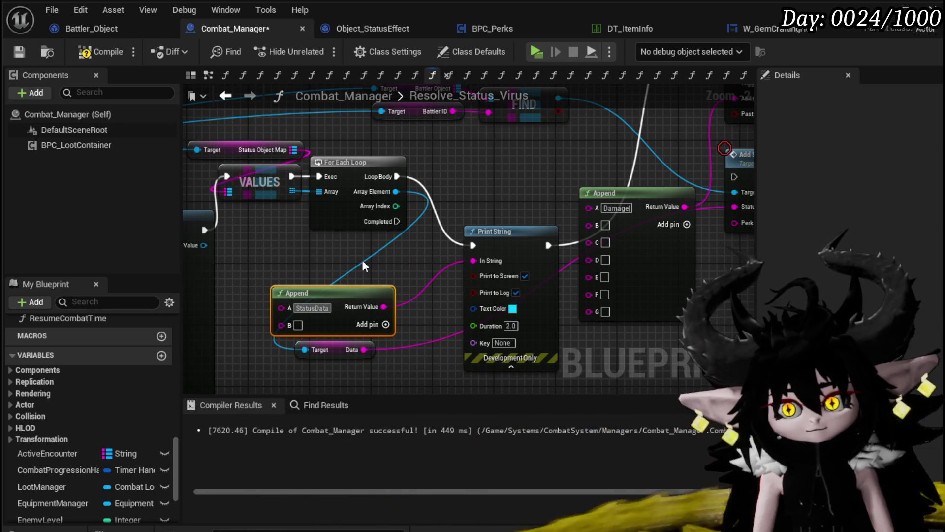
pyautogui.moveTo(363, 349); pyautogui.dragTo(281, 323)
pyautogui.moveTo(347, 277); pyautogui.dragTo(365, 262)
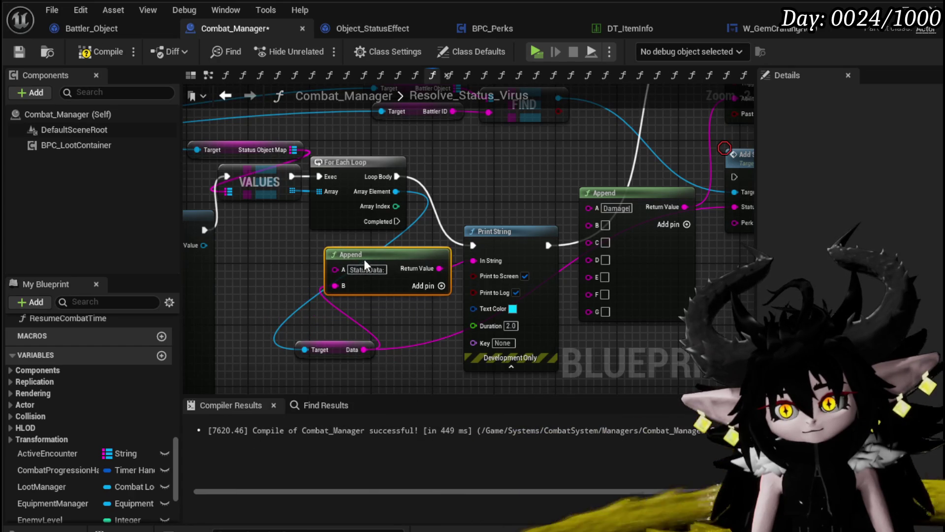
# Compile and save Combat_Manager, then minimize the blueprint editor.
pyautogui.click(100, 52)
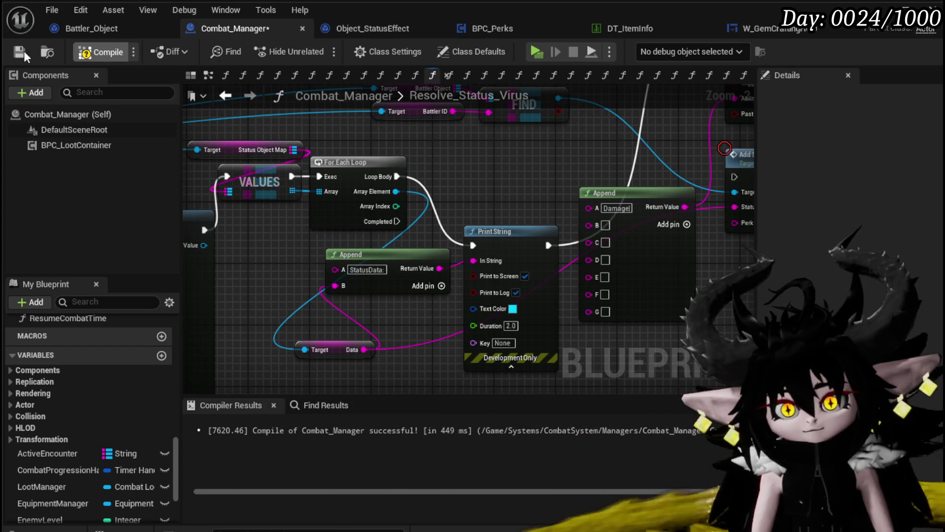
pyautogui.click(23, 51)
pyautogui.moveTo(500, 192); pyautogui.dragTo(395, 210)
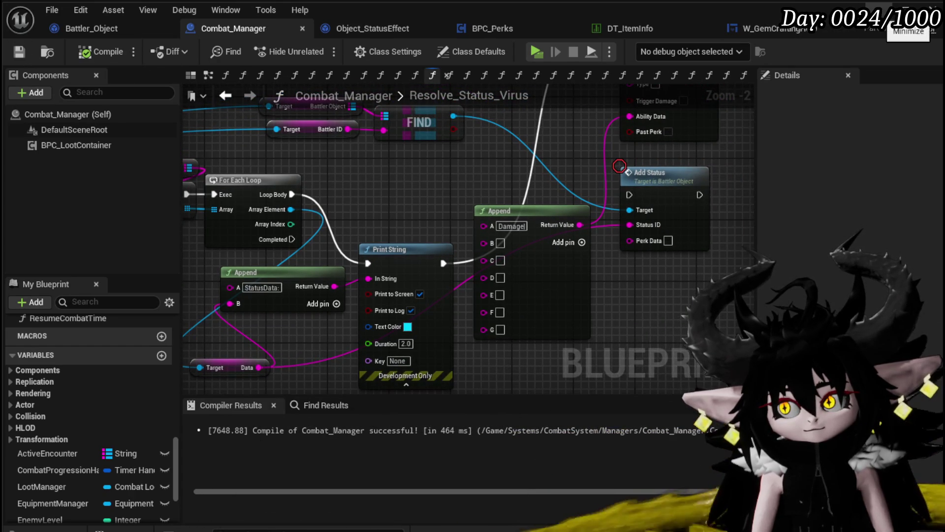
pyautogui.click(904, 9)
# Play-test a slime battle, casting Defence Down on the third Slime_Wind and ending the turn.
pyautogui.click(306, 41)
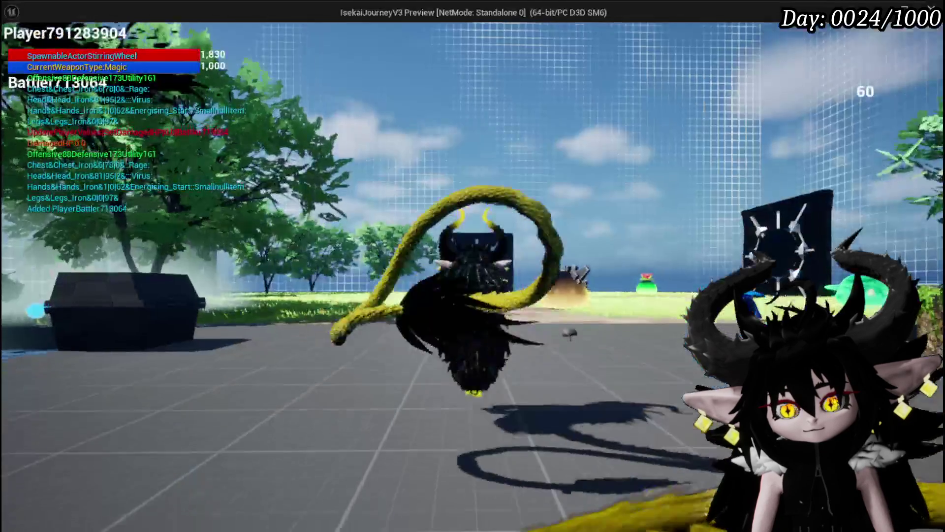
pyautogui.press('w')
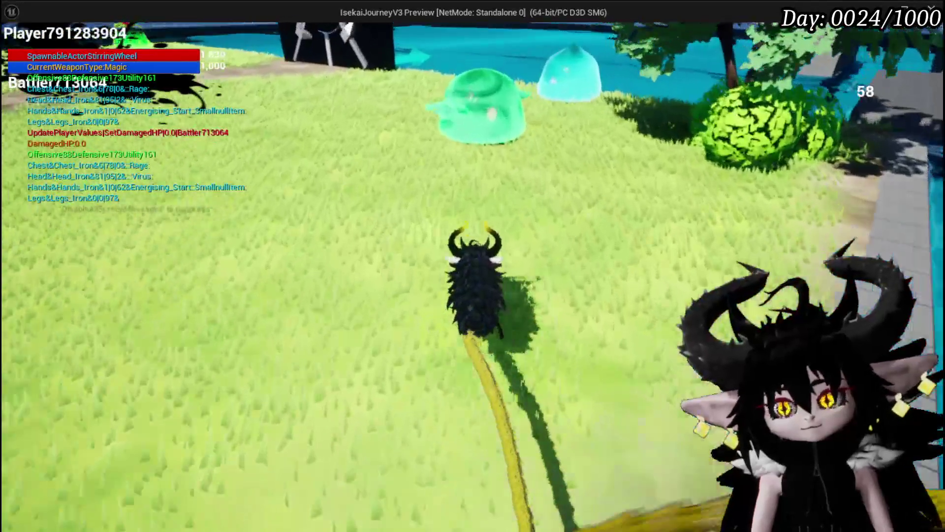
pyautogui.press('e')
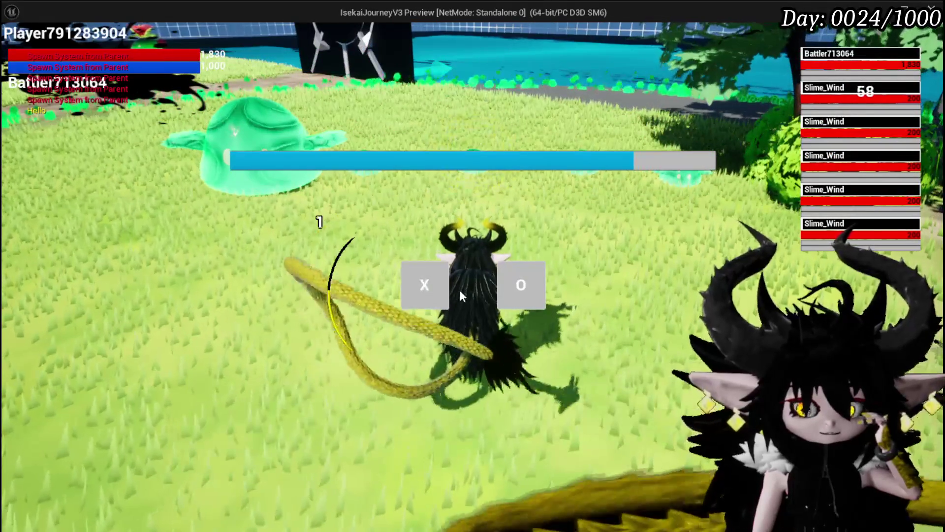
pyautogui.click(441, 290)
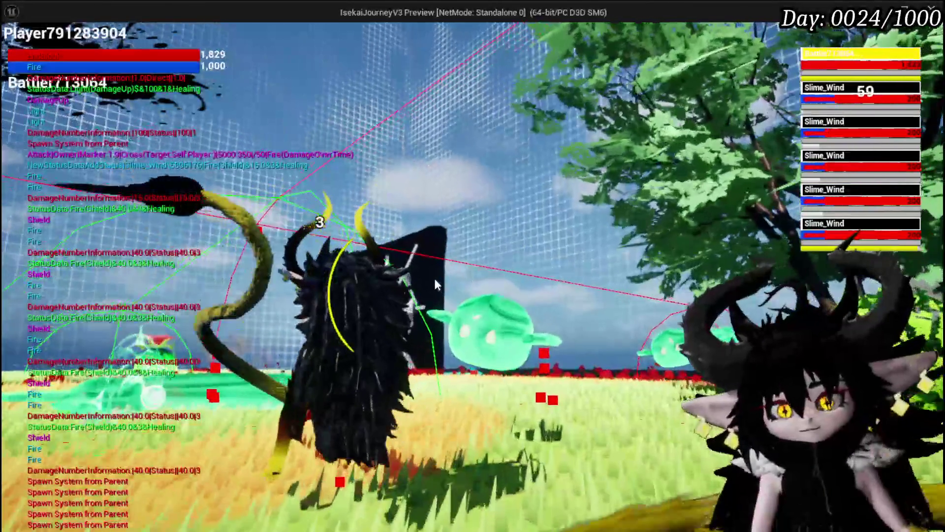
pyautogui.press('g')
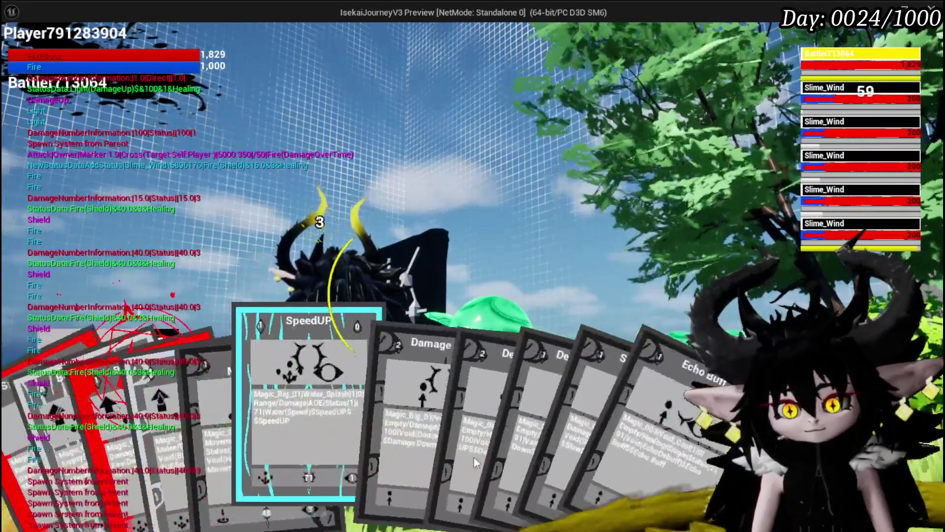
pyautogui.click(521, 436)
pyautogui.press('e')
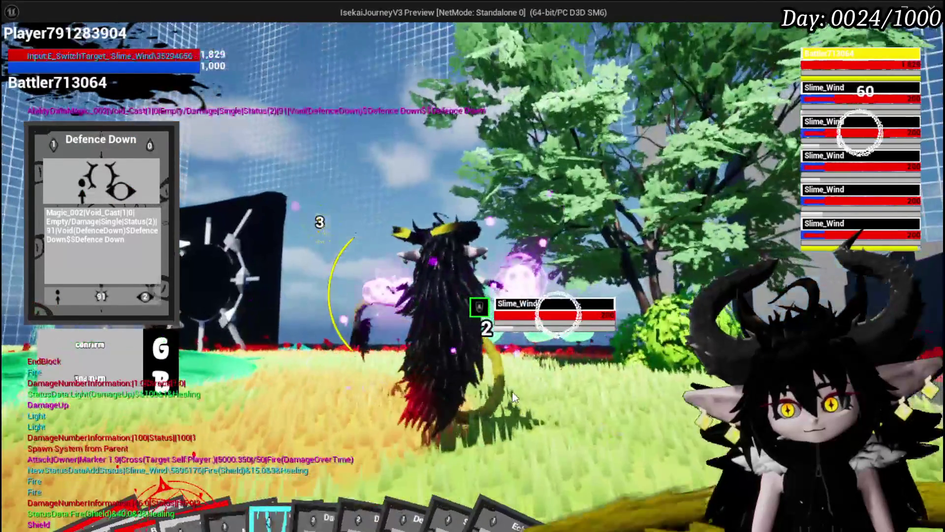
pyautogui.press('e')
pyautogui.press('g')
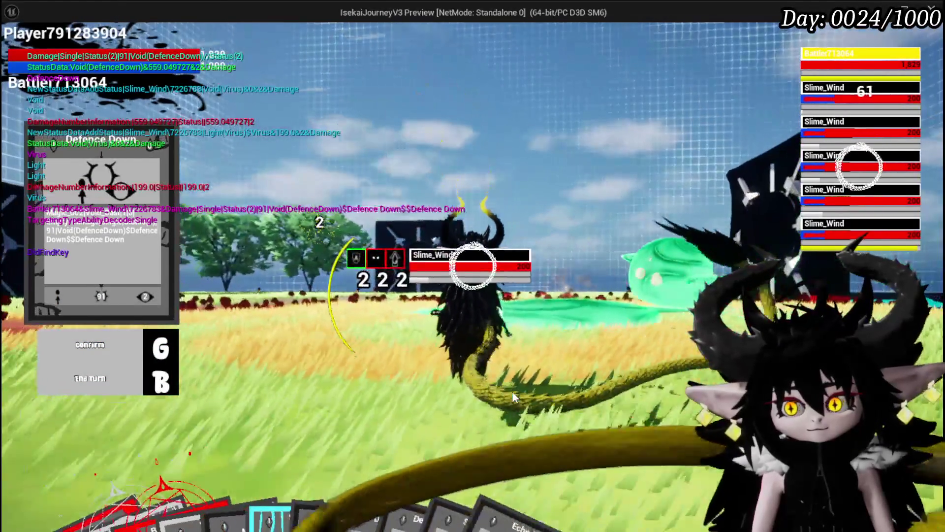
pyautogui.press('b')
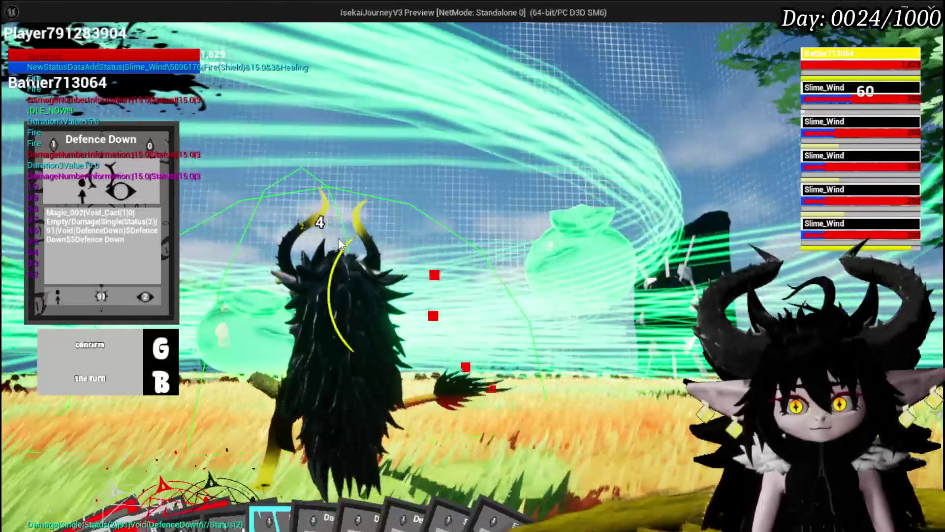
pyautogui.press('g')
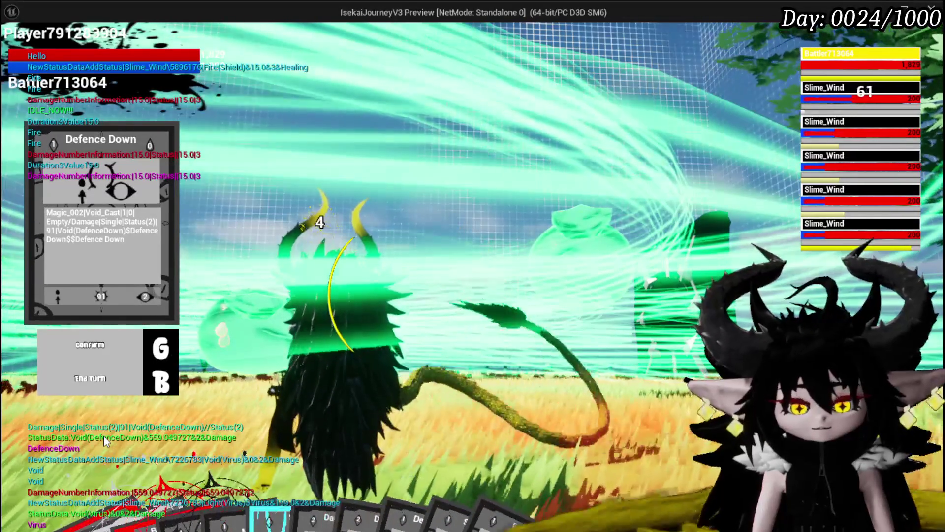
# Stop the play-test, save the level and all changed assets, and return to Combat_Manager.
pyautogui.press('Escape')
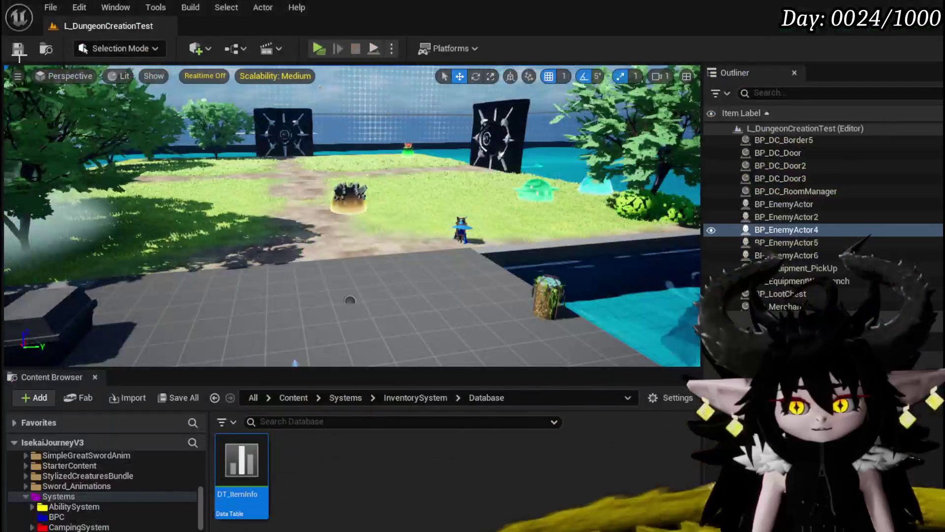
pyautogui.click(24, 43)
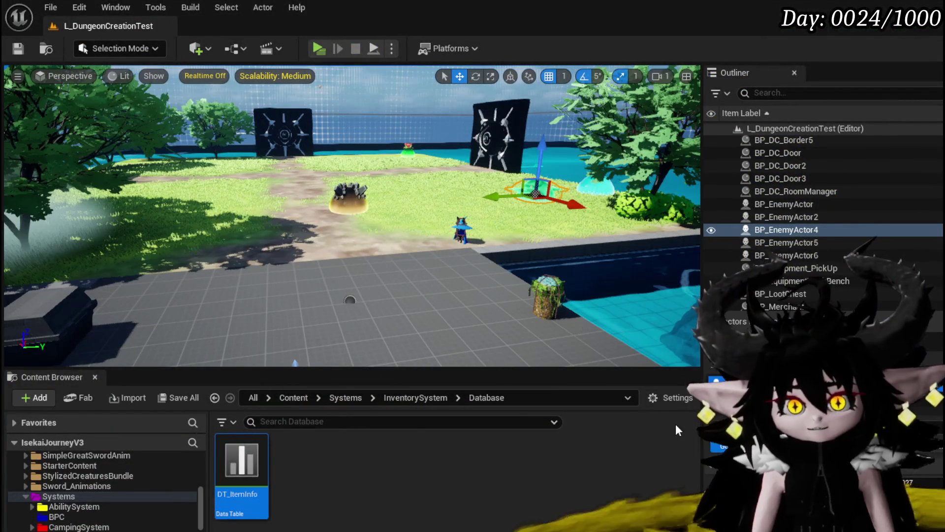
pyautogui.hotkey('ctrl', 'shift', 's')
pyautogui.press('Return')
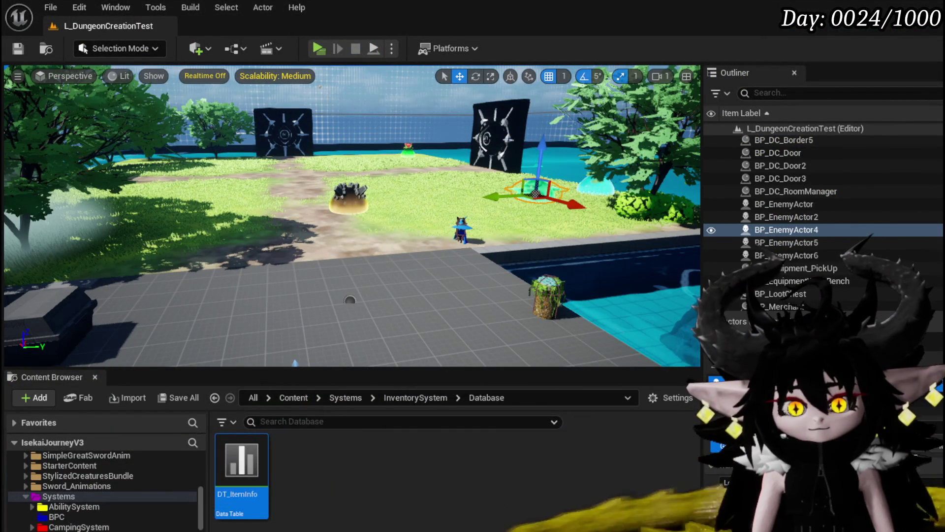
pyautogui.hotkey('alt', 'Tab')
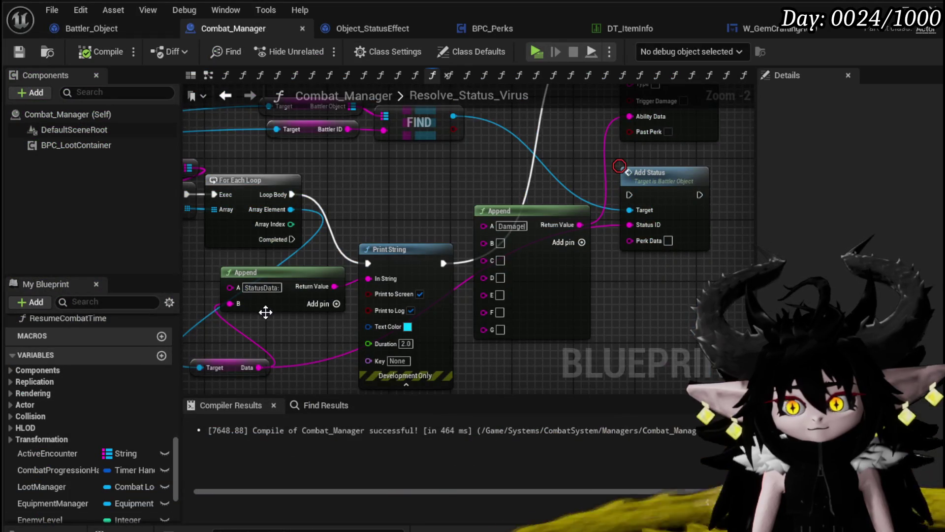
# Split Data with a Parse Into Array node using '&' as the delimiter.
pyautogui.scroll(2, 351, 273)
pyautogui.moveTo(342, 297); pyautogui.dragTo(309, 350)
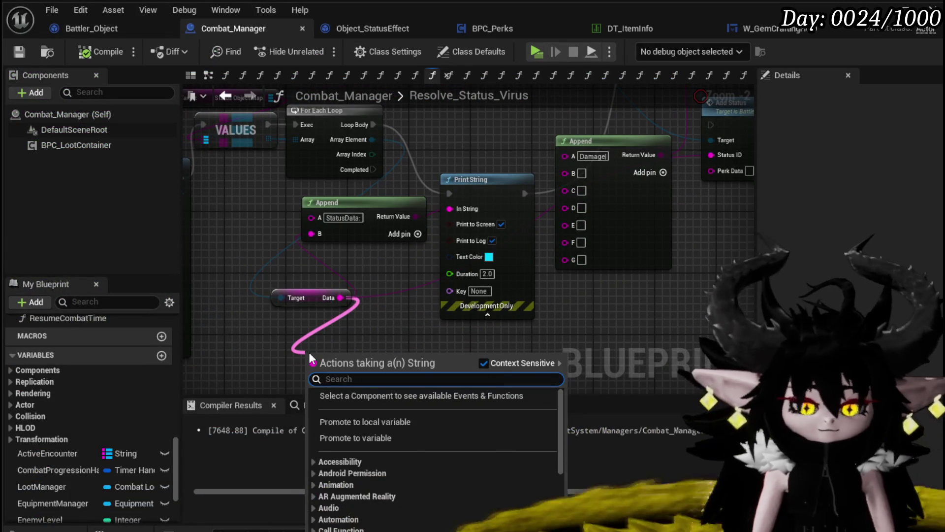
pyautogui.write('Parse')
pyautogui.press('Return')
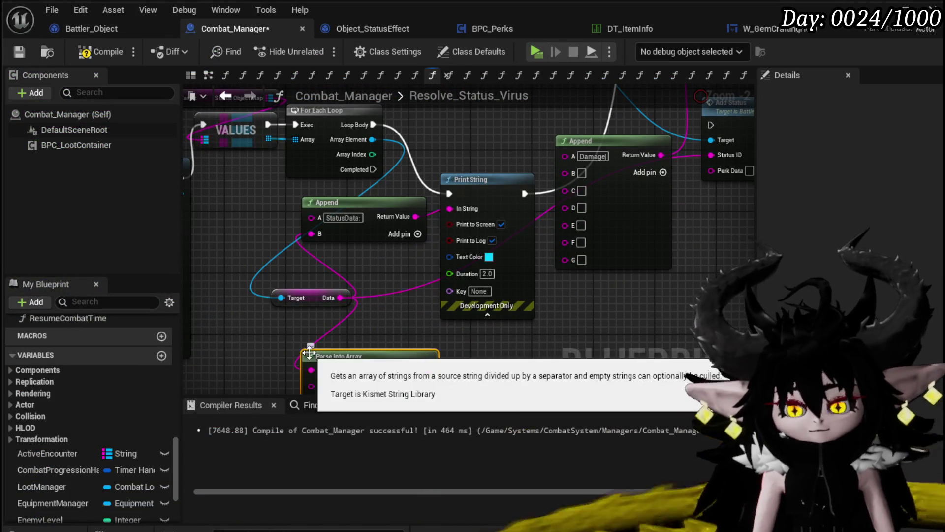
pyautogui.moveTo(427, 364)
pyautogui.mouseDown()
pyautogui.moveTo(399, 251)
pyautogui.moveTo(451, 264)
pyautogui.mouseUp()
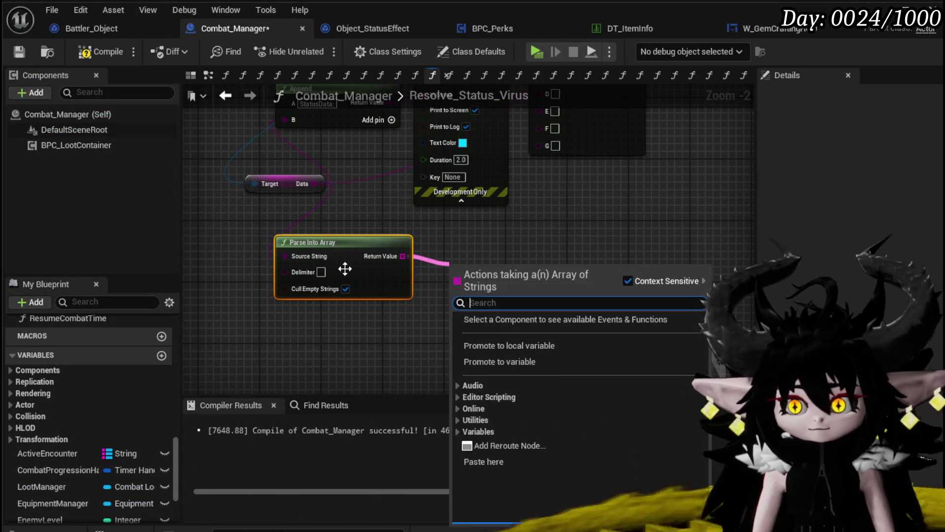
pyautogui.click(320, 272)
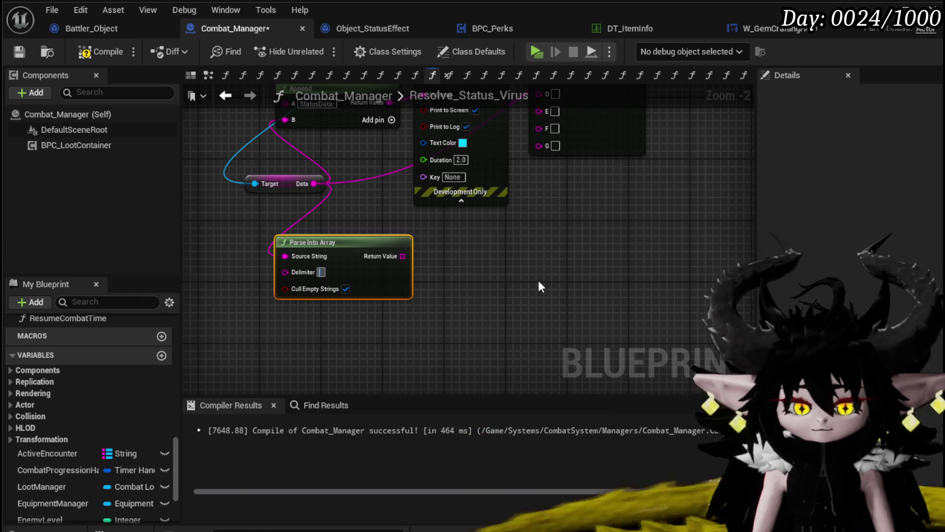
pyautogui.write('&')
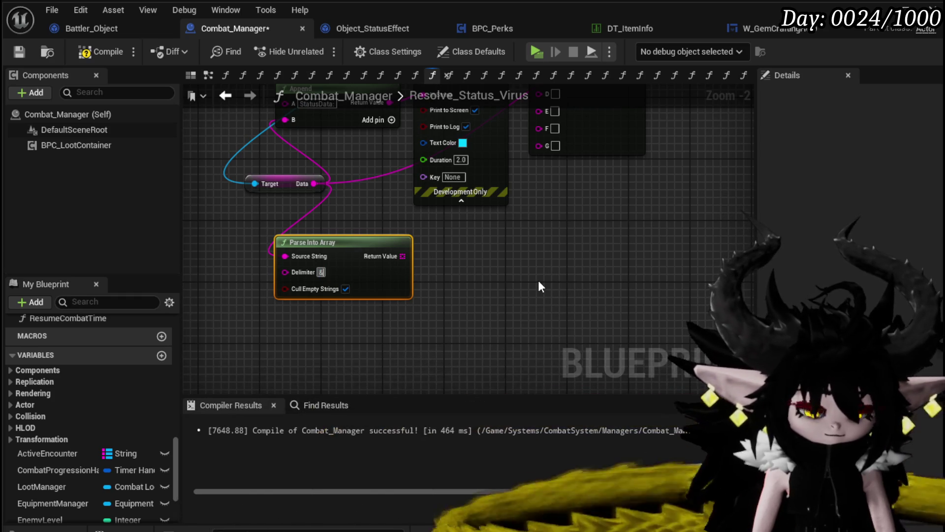
# Add four Get nodes on the parsed array with indices 0 to 3.
pyautogui.moveTo(507, 259); pyautogui.dragTo(468, 309)
pyautogui.moveTo(363, 305)
pyautogui.mouseDown()
pyautogui.moveTo(432, 289)
pyautogui.moveTo(407, 285)
pyautogui.mouseUp()
pyautogui.write('get')
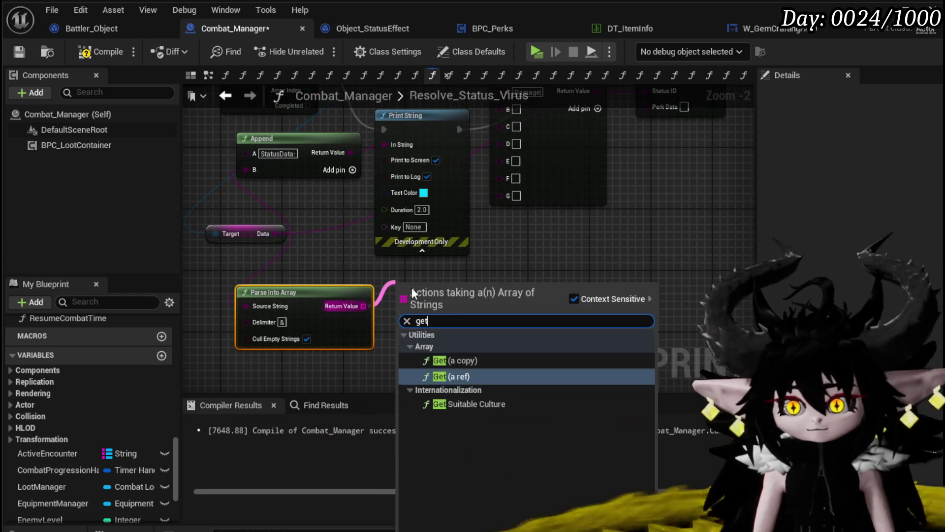
pyautogui.click(446, 373)
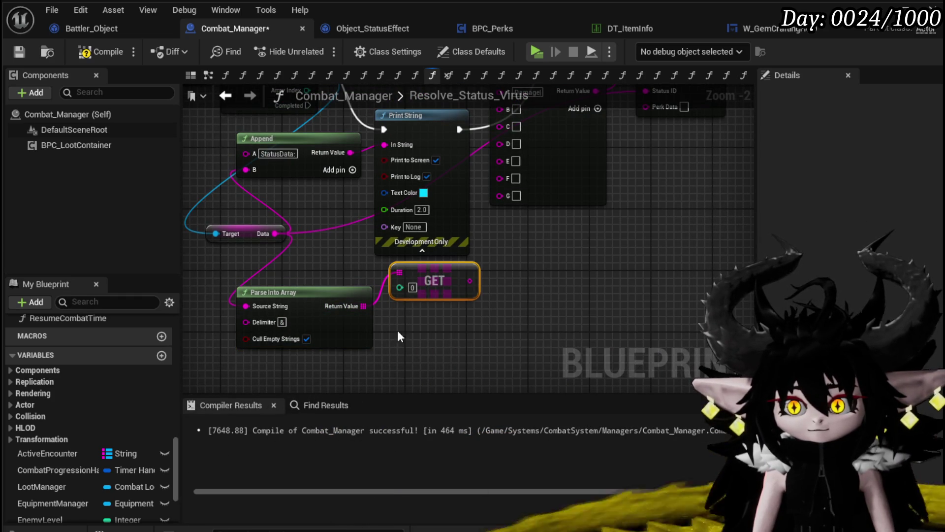
pyautogui.hotkey('ctrl', 'd')
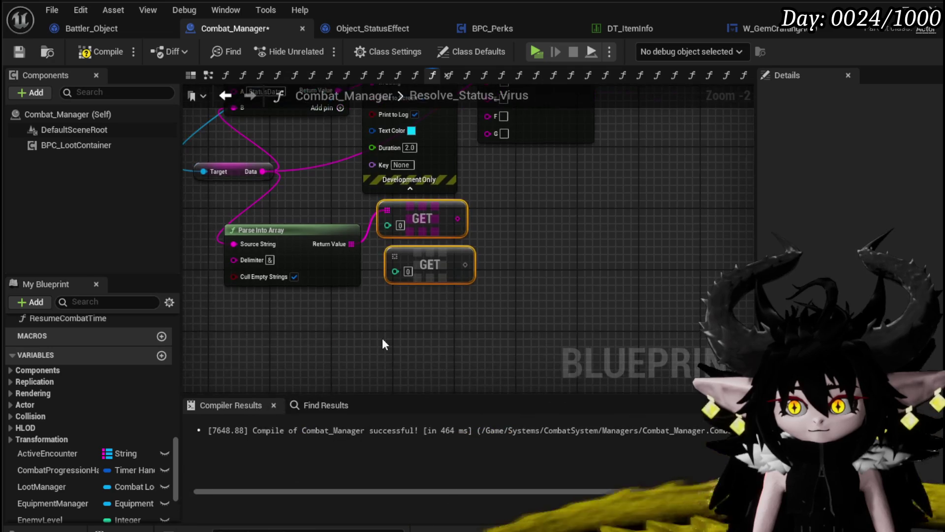
pyautogui.hotkey('ctrl', 'd')
pyautogui.moveTo(404, 253); pyautogui.dragTo(405, 256)
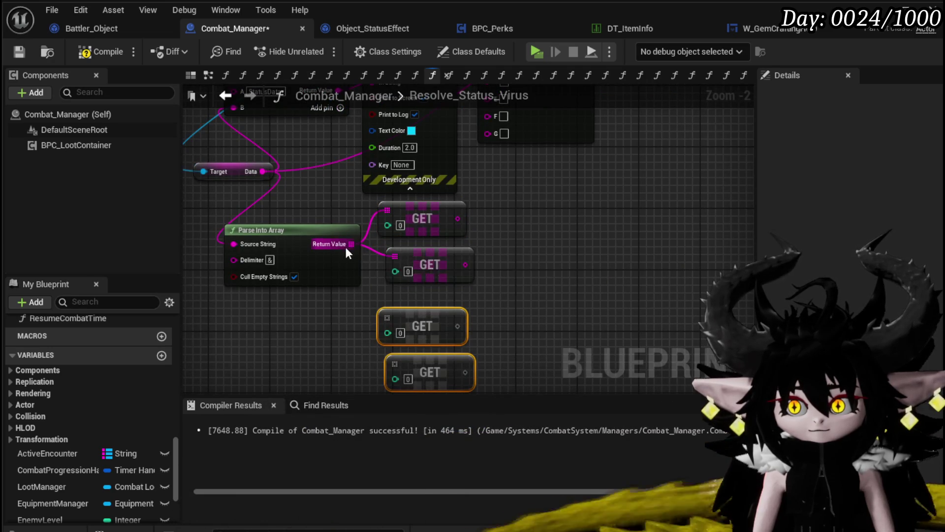
pyautogui.moveTo(351, 244); pyautogui.dragTo(388, 319)
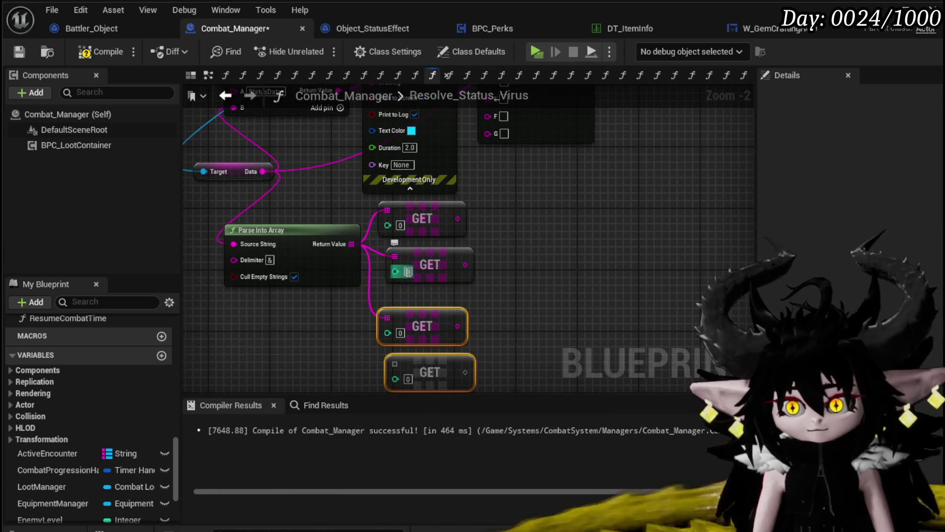
pyautogui.click(407, 378)
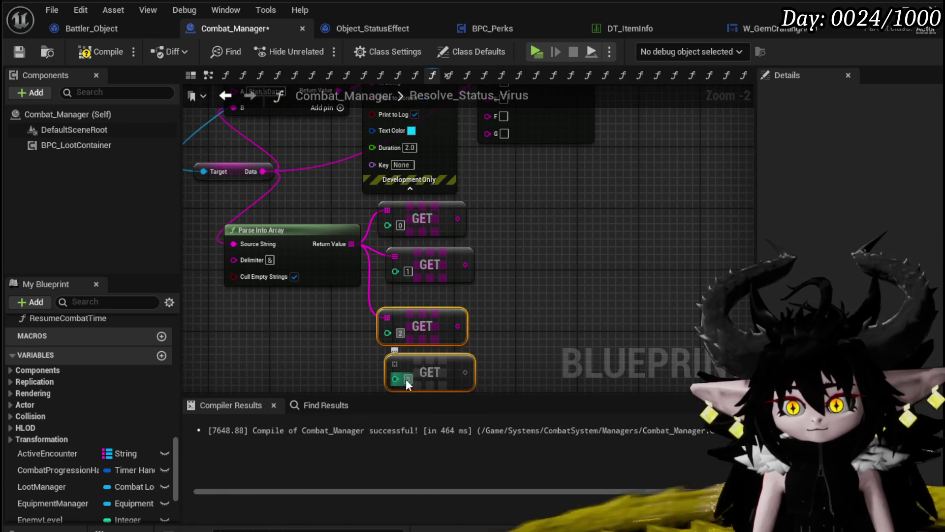
pyautogui.write('3')
pyautogui.moveTo(353, 267)
pyautogui.mouseDown()
pyautogui.moveTo(393, 364)
pyautogui.moveTo(412, 352)
pyautogui.mouseUp()
# Wire the Get [3] output into Append's A input and rearrange nearby nodes.
pyautogui.moveTo(492, 232); pyautogui.dragTo(544, 359)
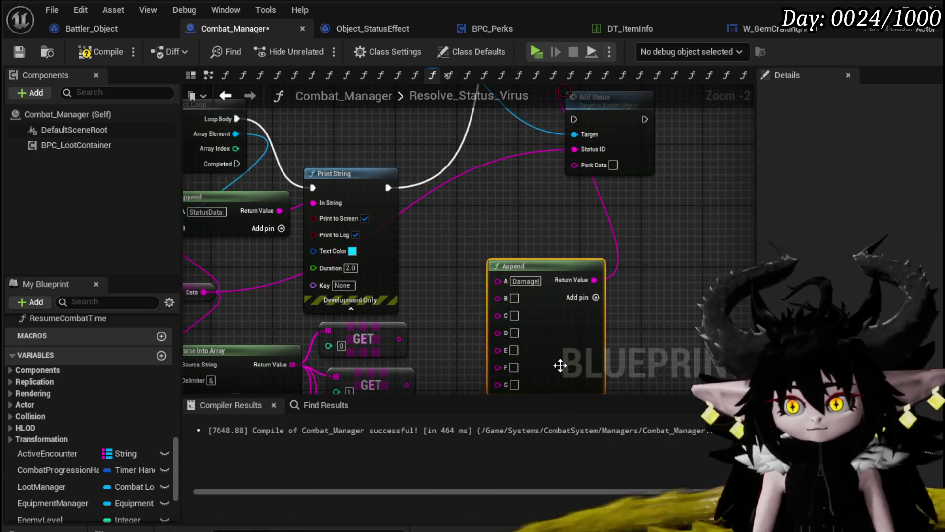
pyautogui.moveTo(395, 187); pyautogui.dragTo(387, 161)
pyautogui.moveTo(397, 366)
pyautogui.mouseDown()
pyautogui.moveTo(495, 156)
pyautogui.moveTo(450, 254)
pyautogui.moveTo(454, 275)
pyautogui.mouseUp()
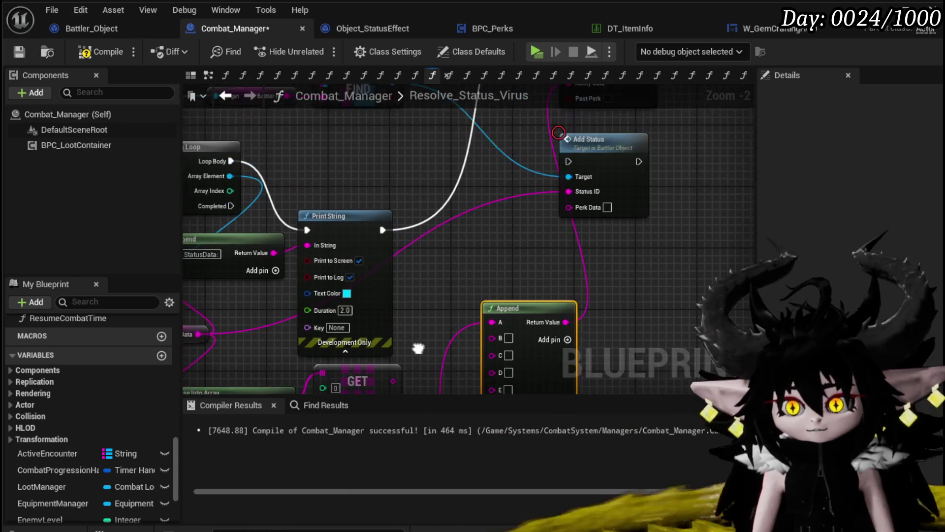
pyautogui.moveTo(394, 293); pyautogui.dragTo(438, 209)
pyautogui.moveTo(387, 347)
pyautogui.mouseDown()
pyautogui.moveTo(375, 333)
pyautogui.moveTo(398, 93)
pyautogui.moveTo(392, 380)
pyautogui.moveTo(457, 313)
pyautogui.moveTo(436, 312)
pyautogui.mouseUp()
# Reposition Damage Battler, connect its Battler ID, and tick Past Perk.
pyautogui.click(583, 202)
pyautogui.moveTo(584, 203)
pyautogui.mouseDown()
pyautogui.moveTo(631, 278)
pyautogui.moveTo(690, 226)
pyautogui.mouseUp()
pyautogui.moveTo(253, 150)
pyautogui.mouseDown()
pyautogui.moveTo(319, 208)
pyautogui.moveTo(236, 144)
pyautogui.moveTo(197, 148)
pyautogui.moveTo(665, 198)
pyautogui.moveTo(686, 253)
pyautogui.moveTo(704, 221)
pyautogui.mouseUp()
pyautogui.moveTo(609, 233)
pyautogui.mouseDown()
pyautogui.moveTo(522, 204)
pyautogui.moveTo(381, 205)
pyautogui.mouseUp()
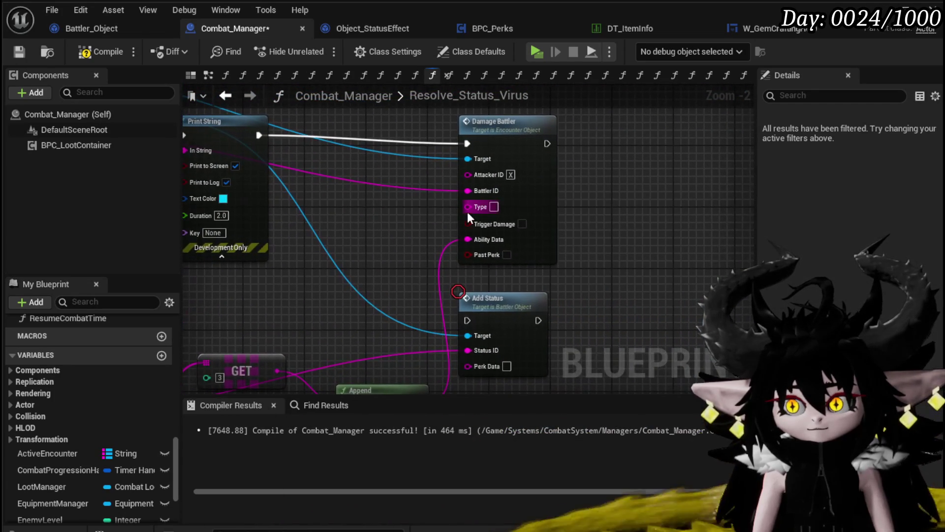
pyautogui.moveTo(631, 209); pyautogui.dragTo(642, 143)
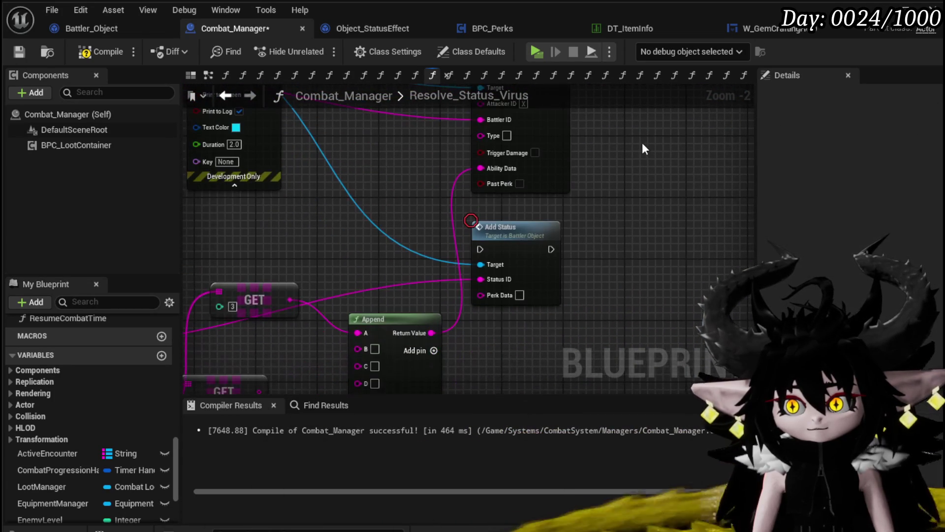
pyautogui.click(520, 183)
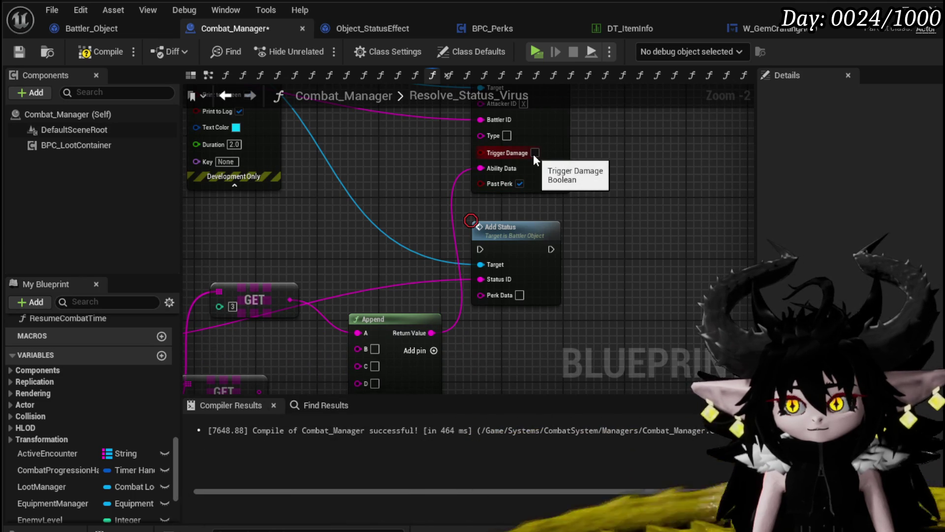
pyautogui.moveTo(583, 153)
pyautogui.mouseDown()
pyautogui.moveTo(568, 244)
pyautogui.moveTo(571, 98)
pyautogui.moveTo(492, 148)
pyautogui.moveTo(403, 224)
pyautogui.mouseUp()
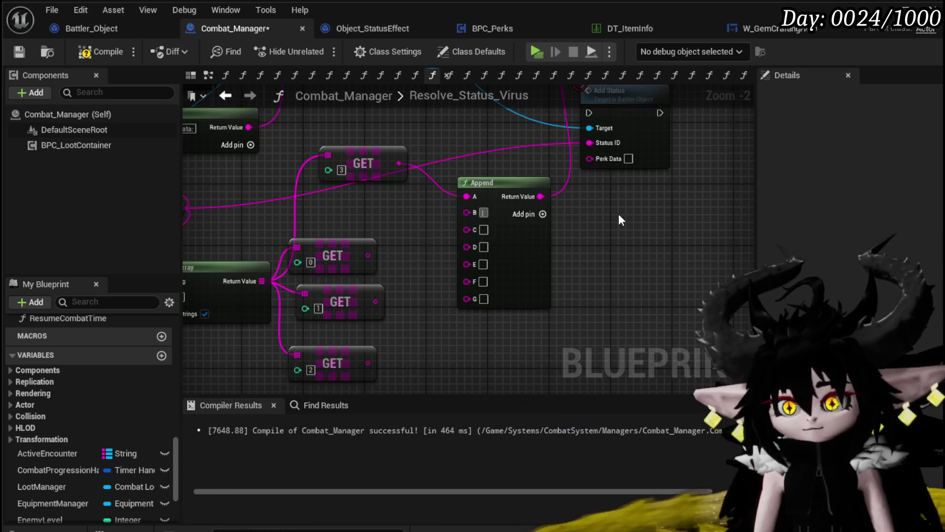
# Fill the Append inputs with 'Single', 'Status(' and ')', wiring Get [1]'s output between them.
pyautogui.press('Tab')
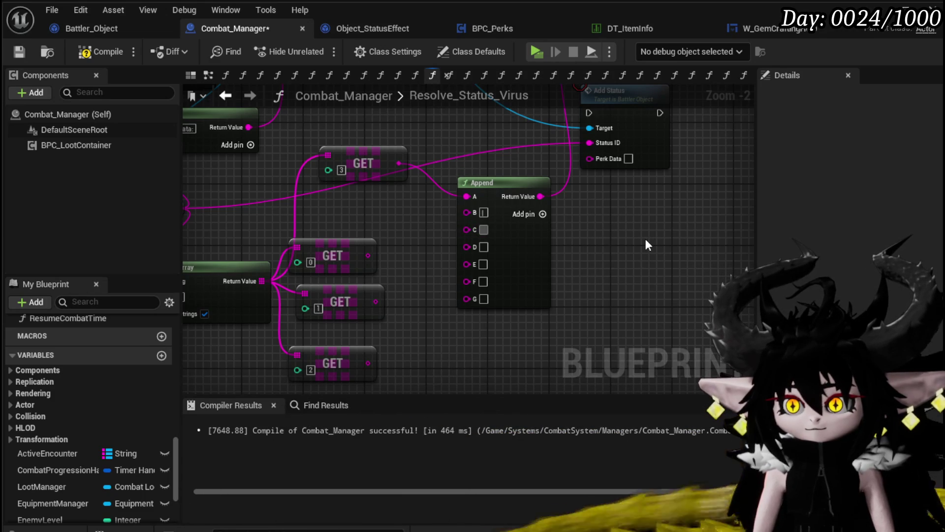
pyautogui.write('Single')
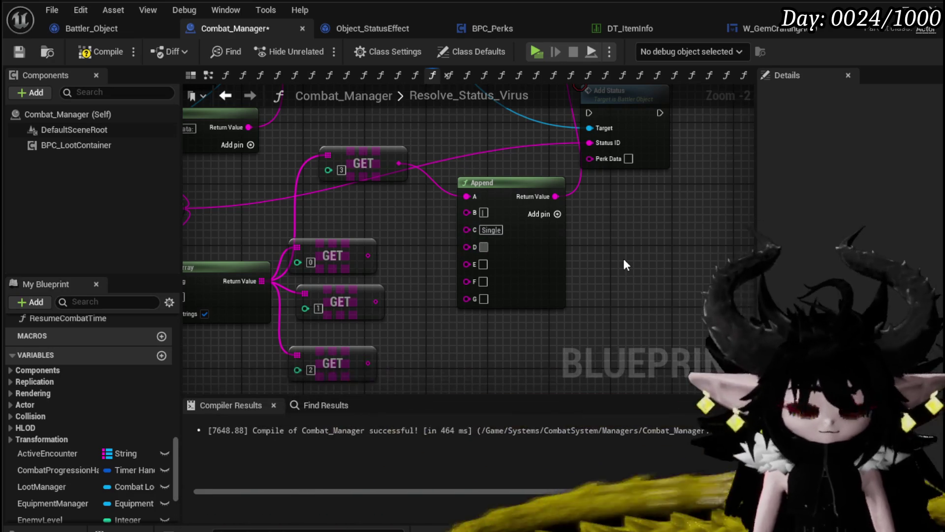
pyautogui.moveTo(521, 259)
pyautogui.mouseDown()
pyautogui.moveTo(591, 251)
pyautogui.moveTo(573, 235)
pyautogui.mouseUp()
pyautogui.click(529, 257)
pyautogui.write('Status')
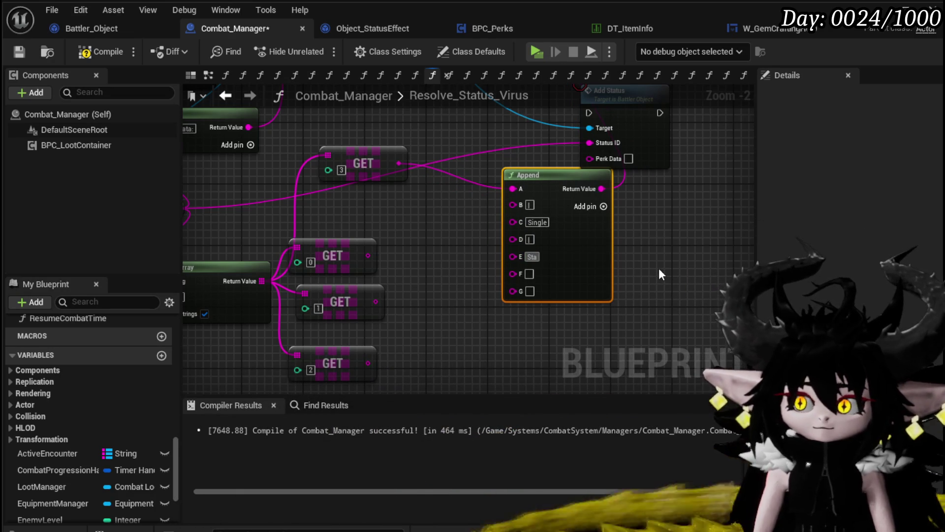
pyautogui.write('(')
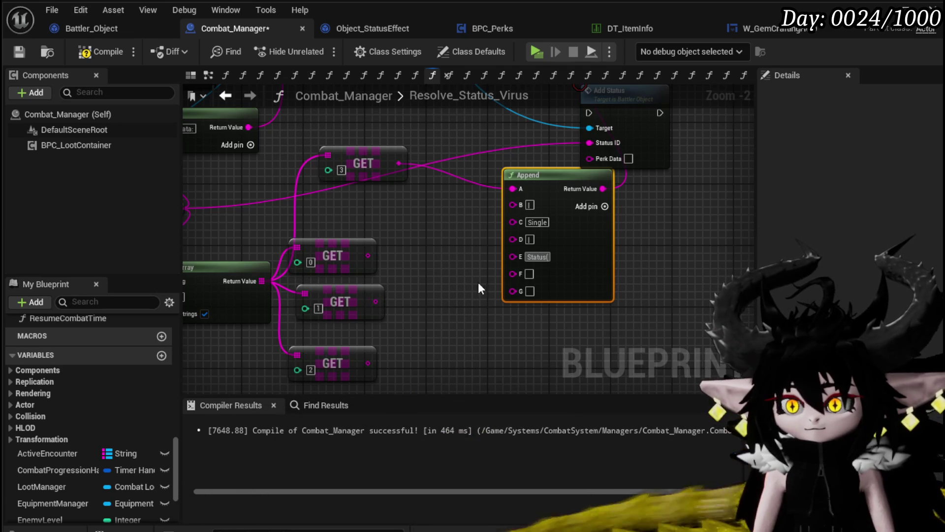
pyautogui.moveTo(376, 300); pyautogui.dragTo(513, 272)
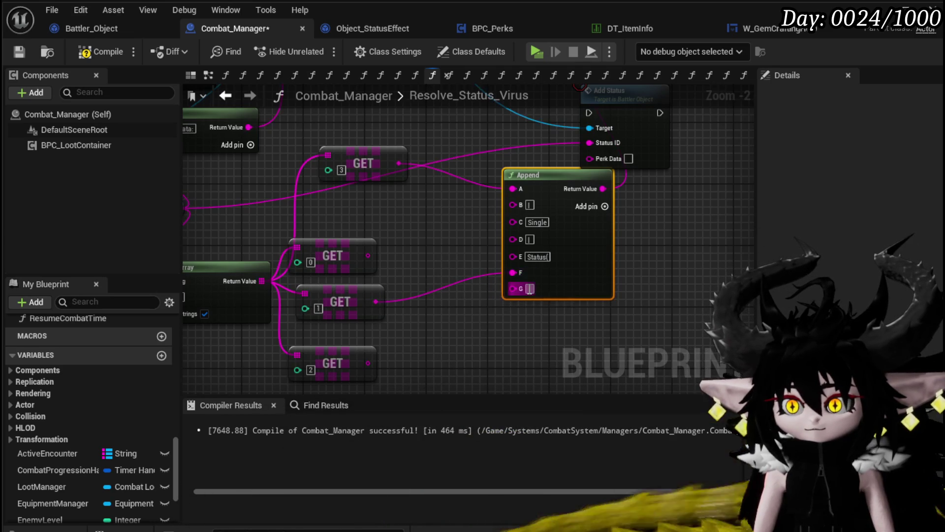
pyautogui.write(')')
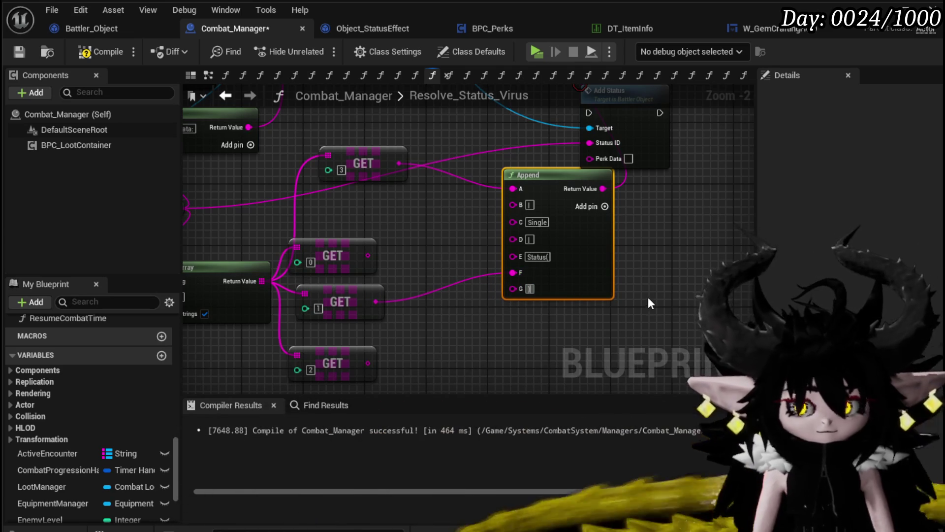
pyautogui.press('Return')
# Reposition the Append node, add another input, and wire GET index 1 into its I input.
pyautogui.moveTo(664, 242); pyautogui.dragTo(662, 223)
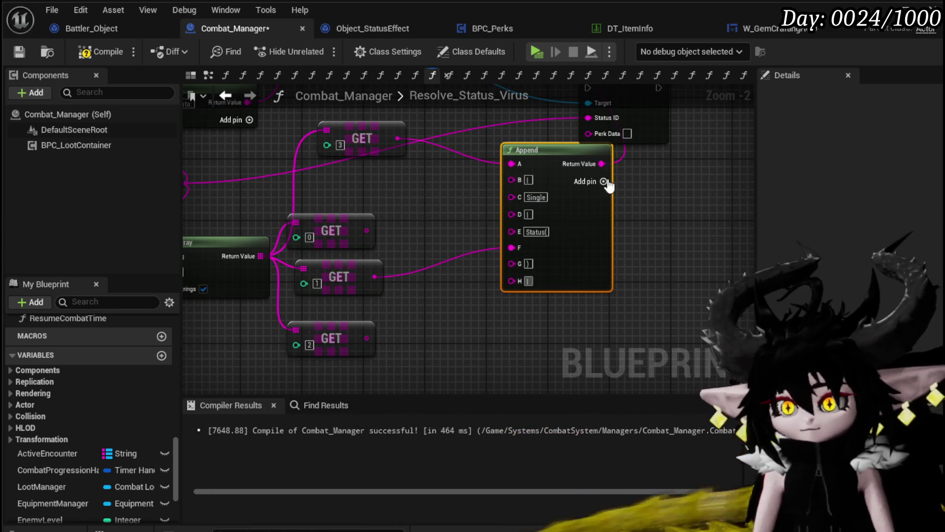
pyautogui.moveTo(608, 245); pyautogui.dragTo(585, 269)
pyautogui.moveTo(676, 272); pyautogui.dragTo(660, 246)
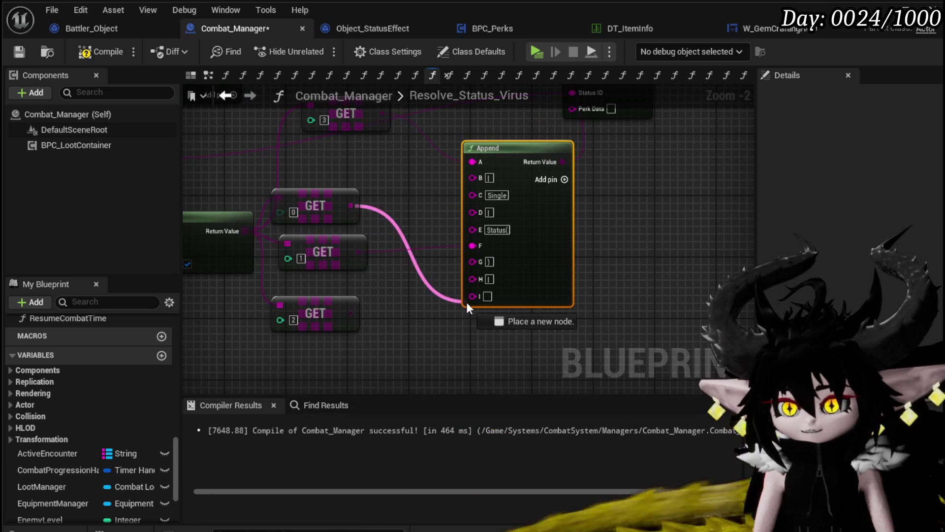
pyautogui.click(560, 181)
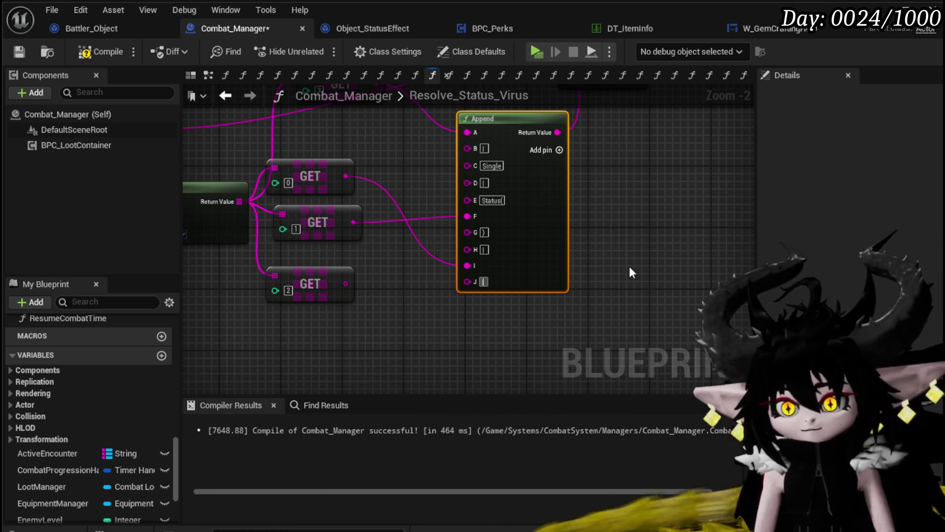
pyautogui.moveTo(402, 288)
pyautogui.mouseDown()
pyautogui.moveTo(409, 346)
pyautogui.moveTo(409, 327)
pyautogui.mouseUp()
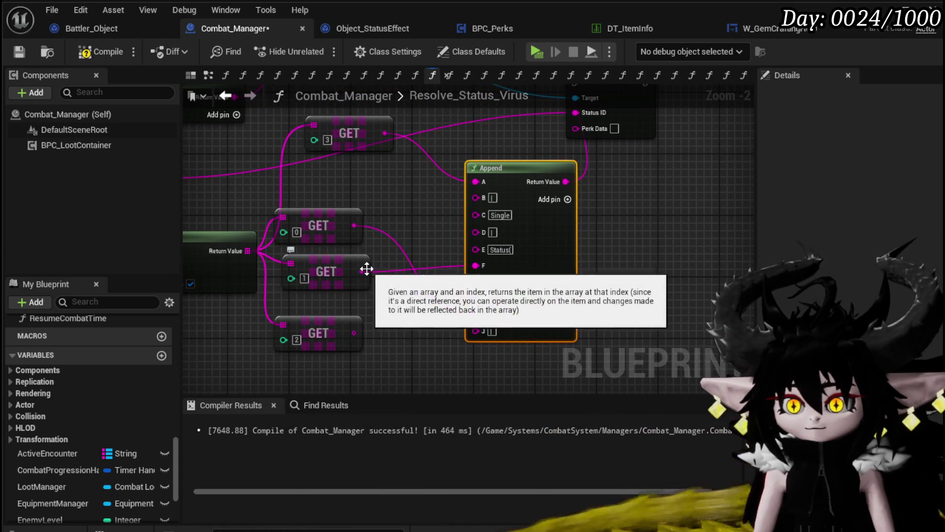
pyautogui.moveTo(467, 317); pyautogui.dragTo(476, 314)
pyautogui.moveTo(353, 333)
pyautogui.mouseDown()
pyautogui.moveTo(462, 285)
pyautogui.moveTo(481, 266)
pyautogui.mouseUp()
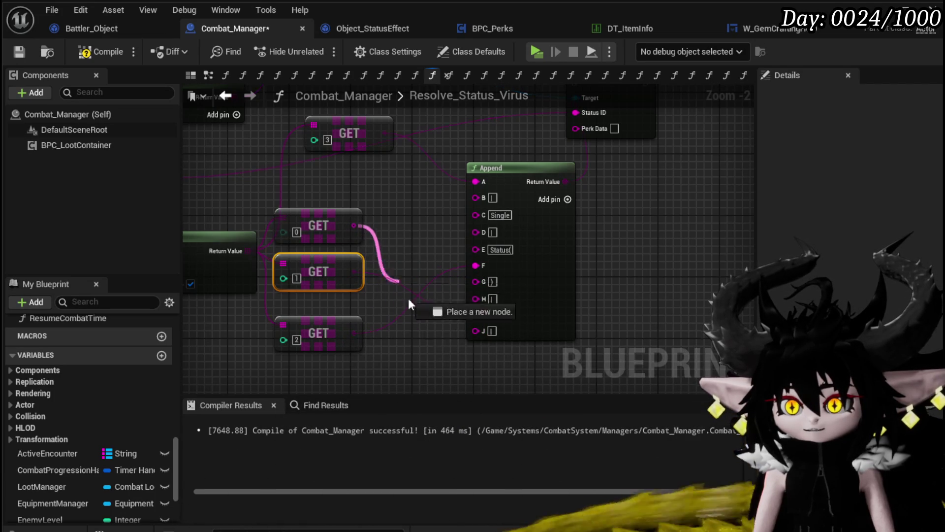
pyautogui.click(392, 326)
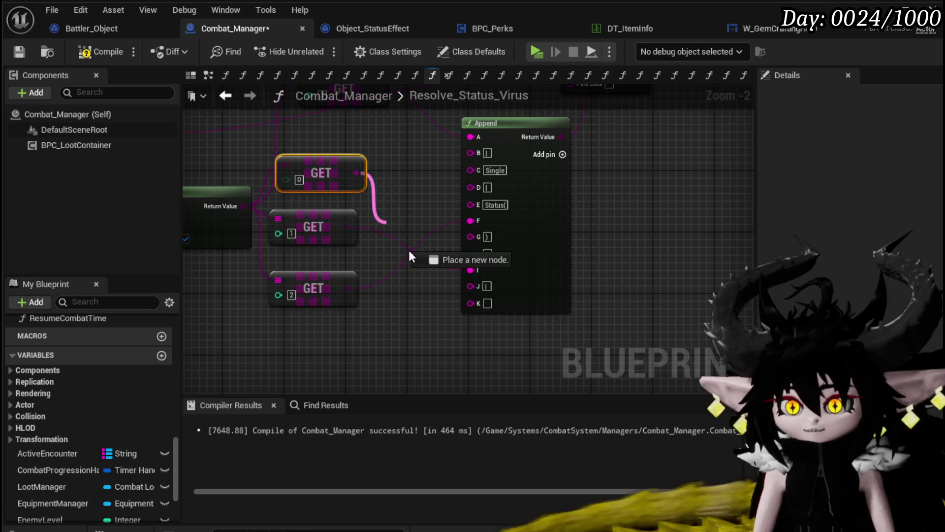
# Compile and save Combat_Manager, then launch a play-test of the game.
pyautogui.scroll(-2, 614, 246)
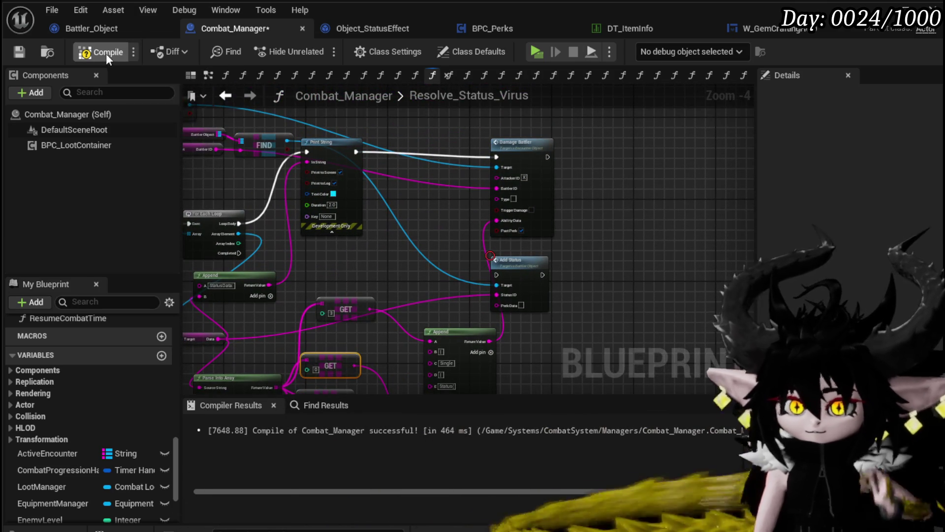
pyautogui.click(104, 53)
pyautogui.click(10, 49)
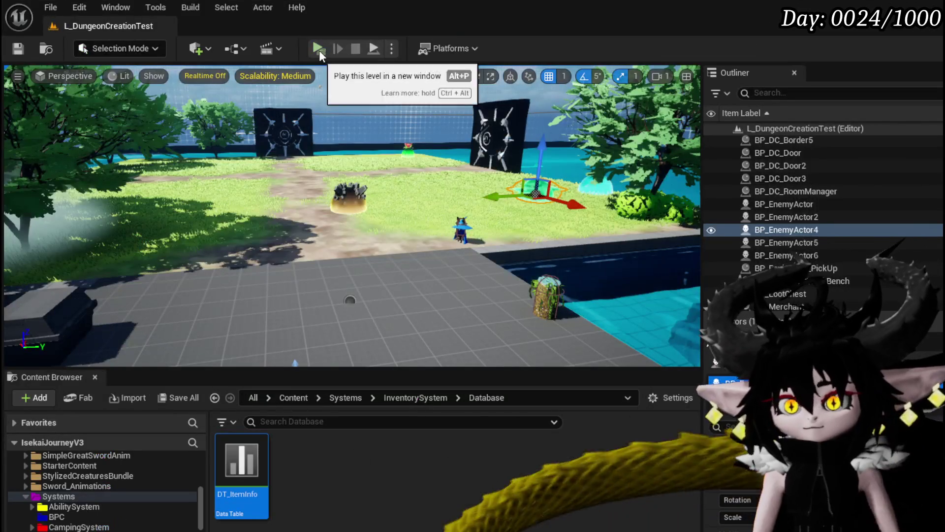
pyautogui.click(319, 51)
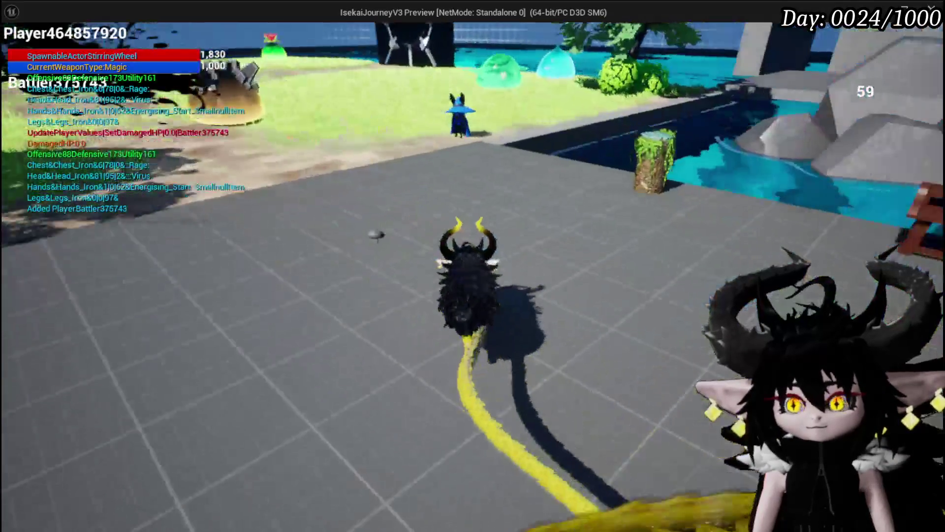
# Run to the slimes and cast Defence Down on another Slime_Wind.
pyautogui.press('w')
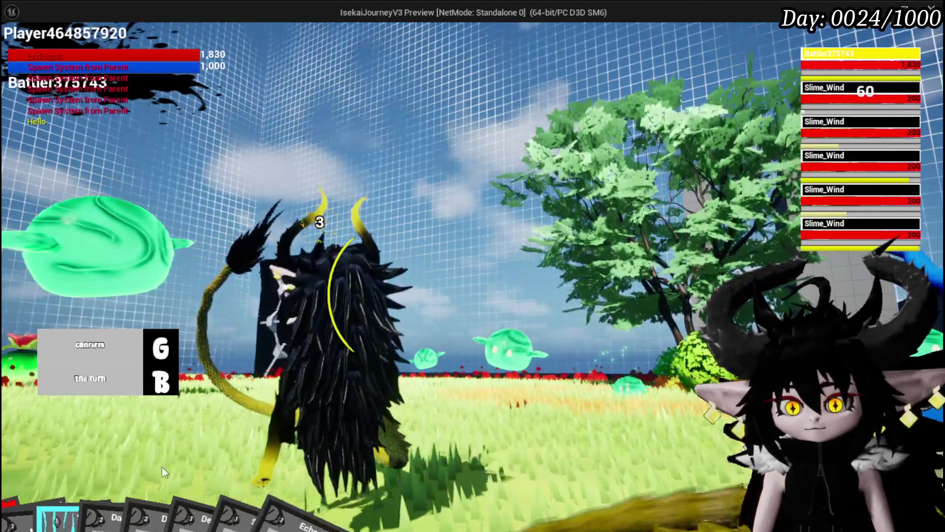
pyautogui.moveTo(162, 473)
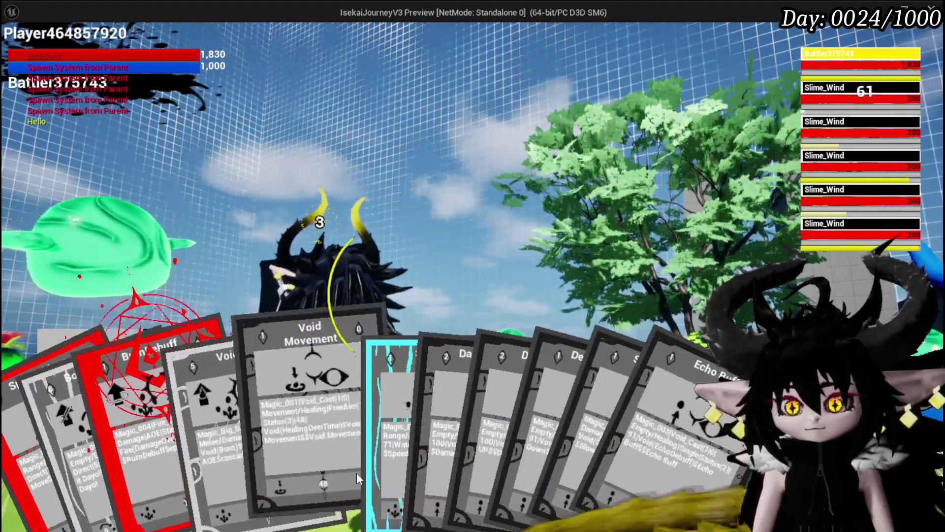
pyautogui.click(497, 453)
pyautogui.press('e')
pyautogui.press('e')
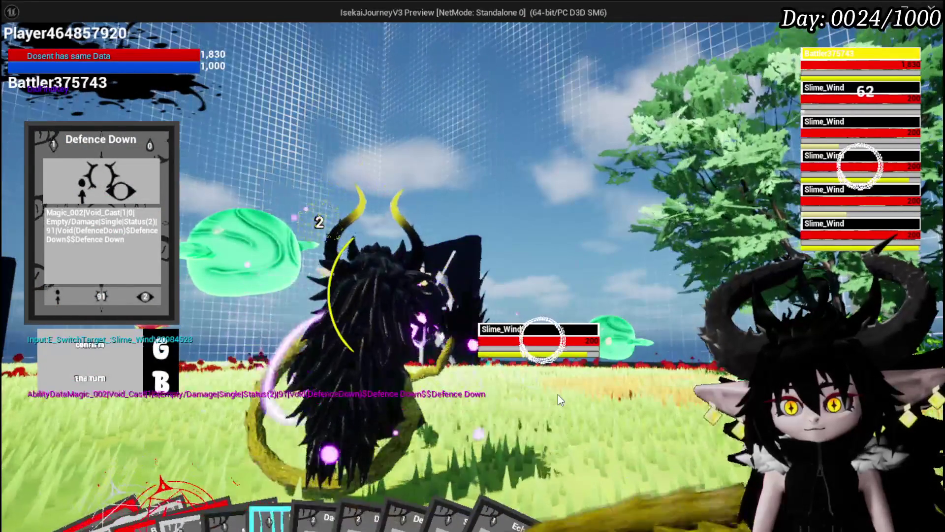
pyautogui.press('g')
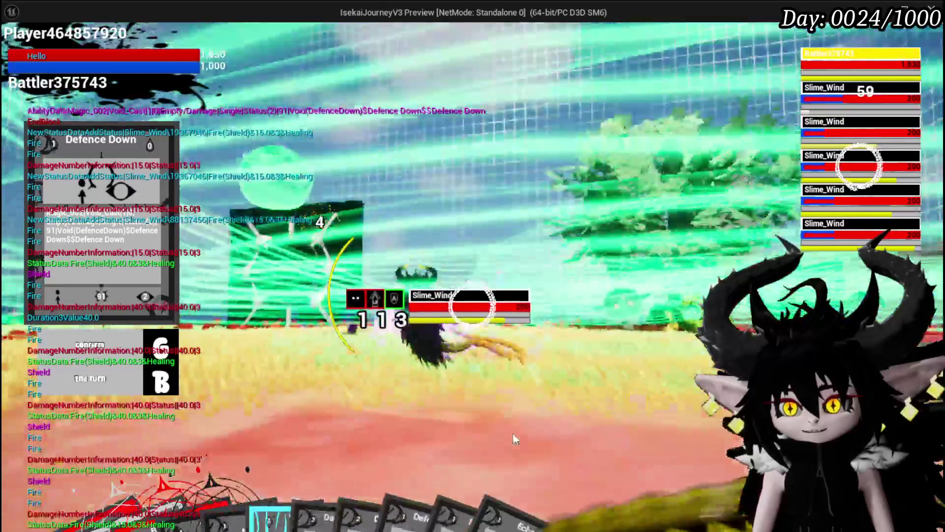
# Cycle to the fourth Slime_Wind, attack it five times, then stop the play-test.
pyautogui.press('e')
pyautogui.press('e')
pyautogui.press('e')
pyautogui.press('e')
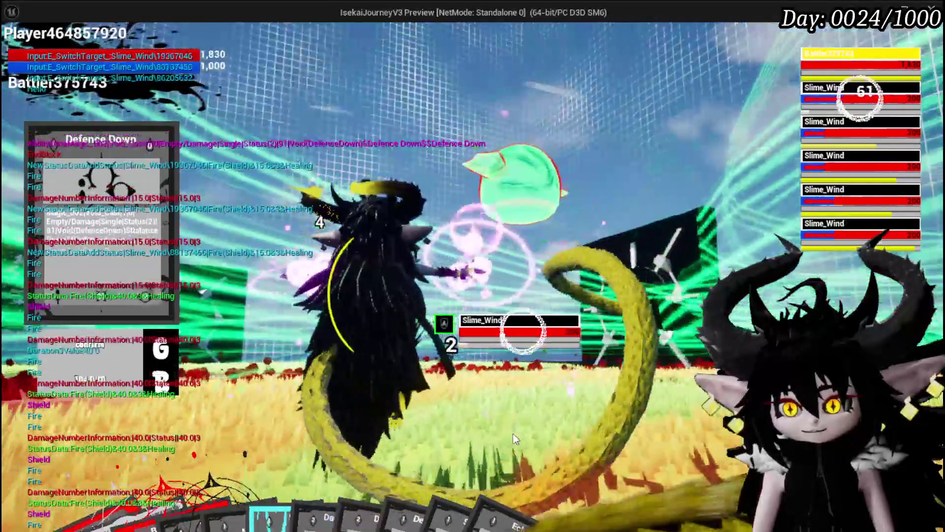
pyautogui.press('e')
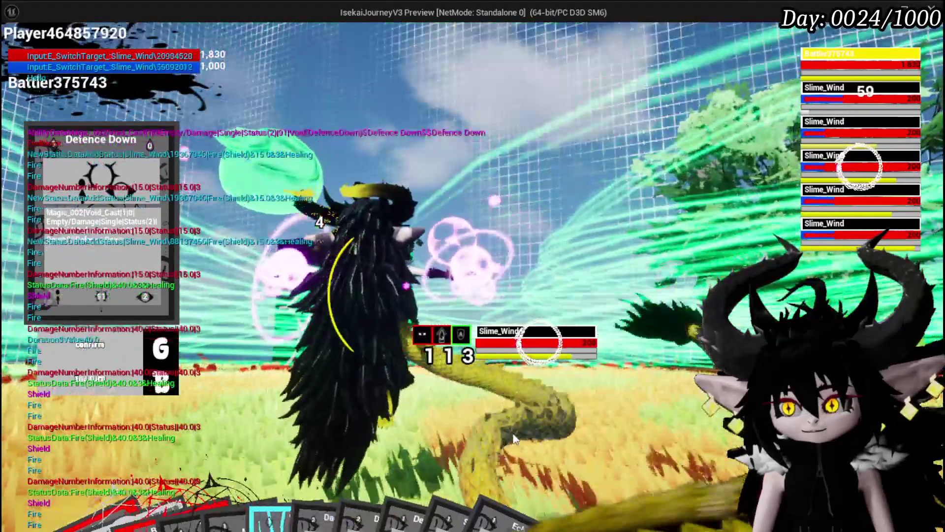
pyautogui.press('e')
pyautogui.press('g')
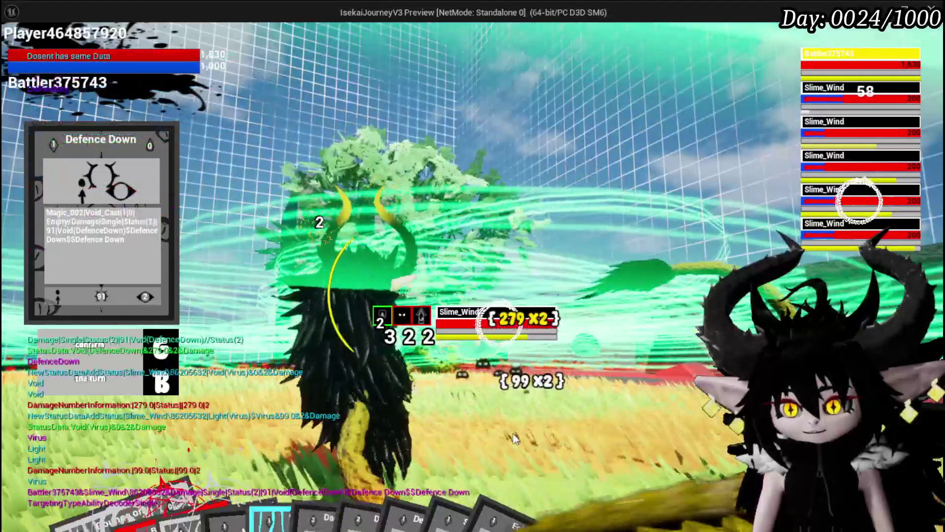
pyautogui.press('g')
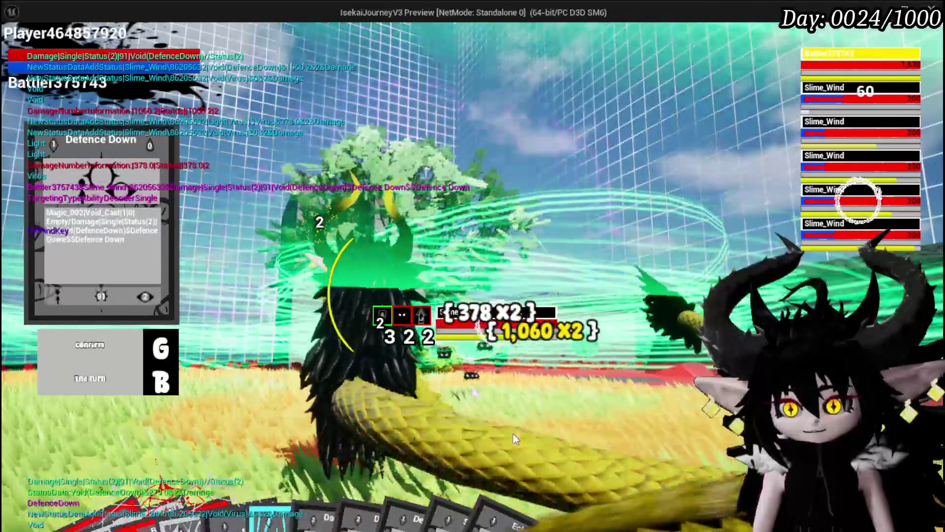
pyautogui.press('g')
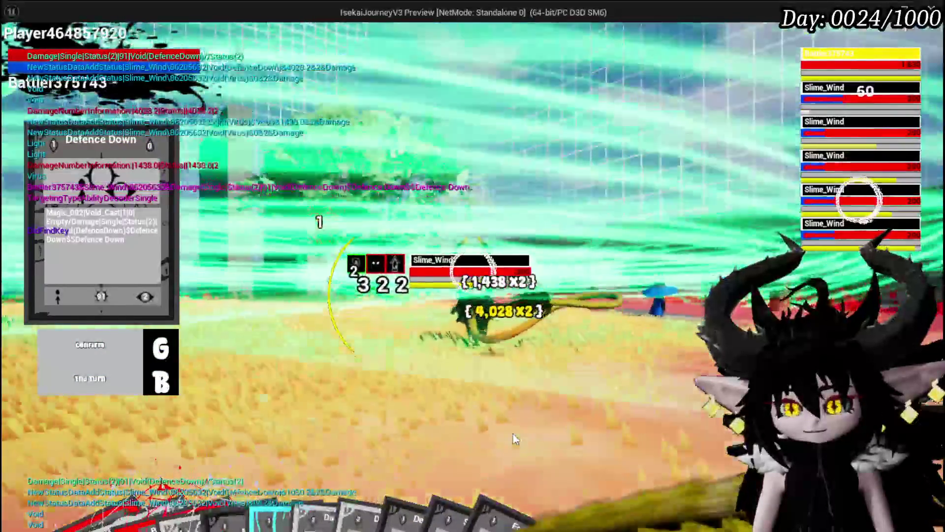
pyautogui.press('g')
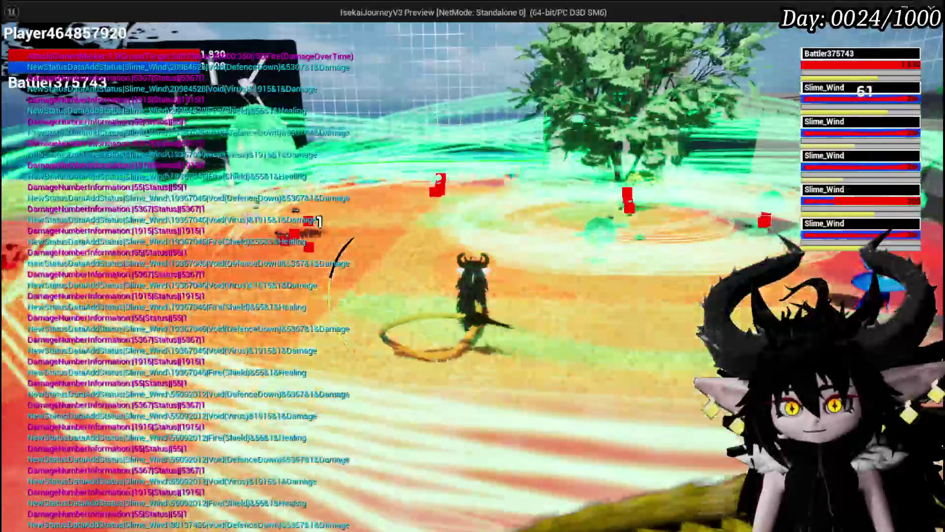
pyautogui.press('g')
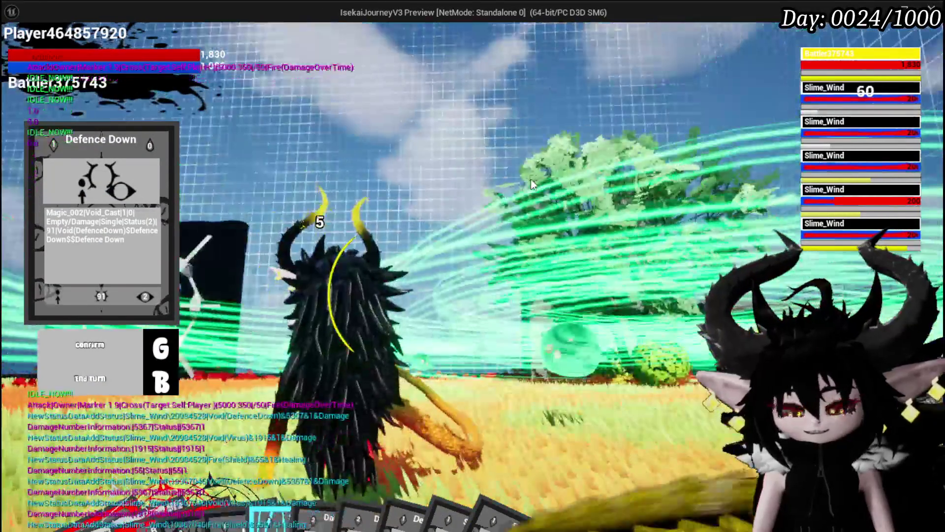
pyautogui.hotkey('alt', 'Tab')
pyautogui.press('Escape')
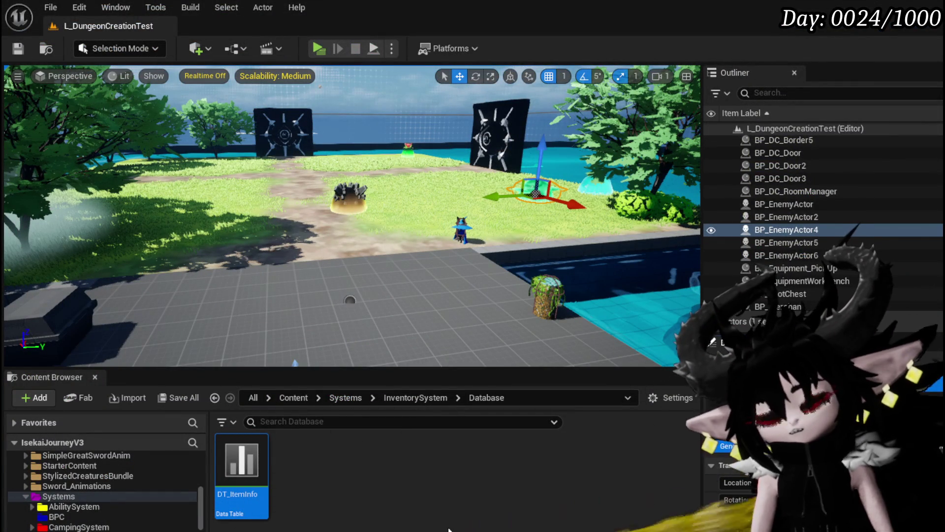
# Back in Combat_Manager's graph, move the Print String node further to the right.
pyautogui.hotkey('alt', 'Tab')
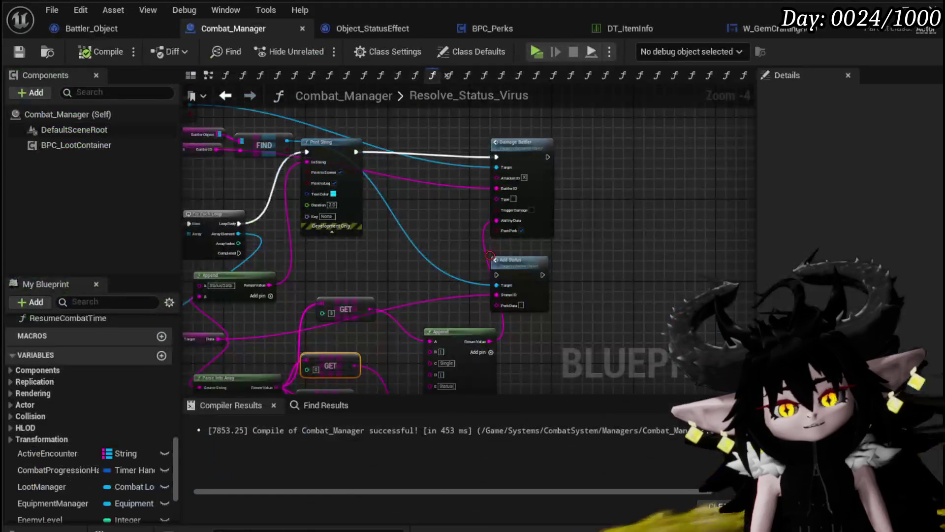
pyautogui.moveTo(399, 311)
pyautogui.mouseDown()
pyautogui.moveTo(468, 279)
pyautogui.moveTo(596, 266)
pyautogui.moveTo(475, 284)
pyautogui.mouseUp()
pyautogui.click(485, 238)
pyautogui.moveTo(486, 241); pyautogui.dragTo(540, 246)
pyautogui.moveTo(422, 267); pyautogui.dragTo(555, 281)
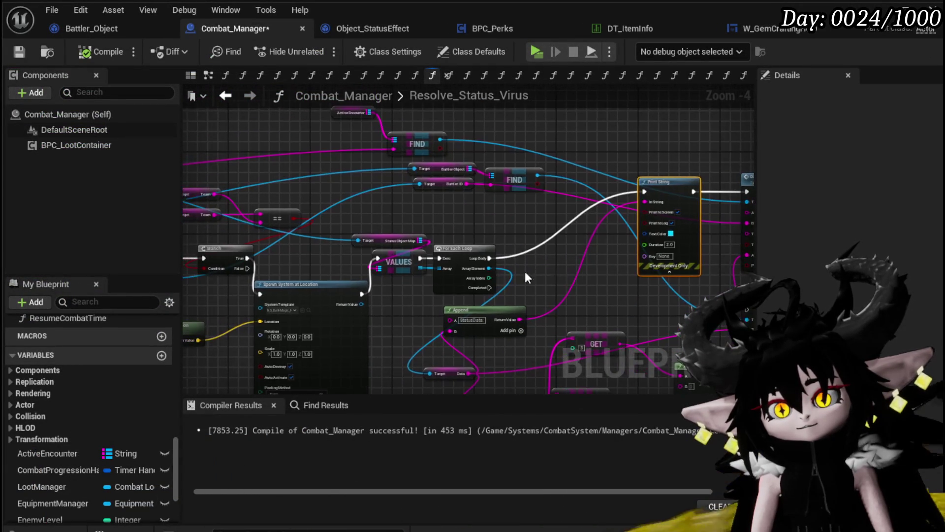
pyautogui.scroll(1, 406, 303)
pyautogui.click(371, 216)
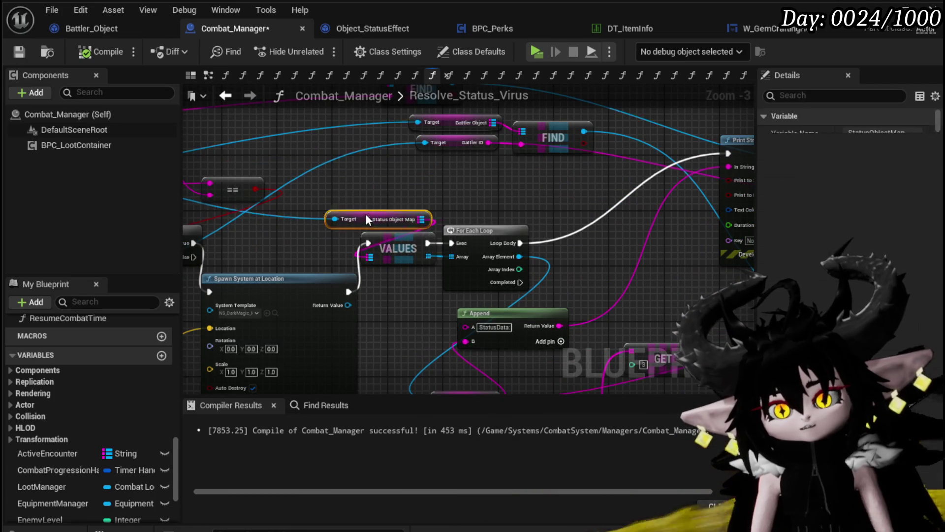
# Toggle Cull Empty Strings on the Parse Into Array node and inspect the Cast node's actions.
pyautogui.moveTo(422, 211)
pyautogui.mouseDown()
pyautogui.moveTo(348, 226)
pyautogui.moveTo(199, 217)
pyautogui.moveTo(211, 218)
pyautogui.moveTo(37, 227)
pyautogui.mouseUp()
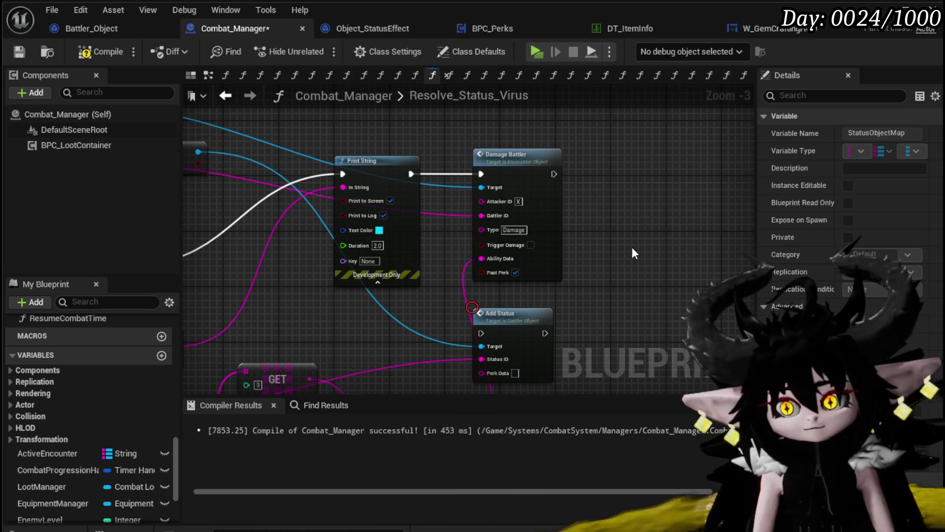
pyautogui.moveTo(631, 243)
pyautogui.mouseDown()
pyautogui.moveTo(619, 116)
pyautogui.moveTo(610, 200)
pyautogui.mouseUp()
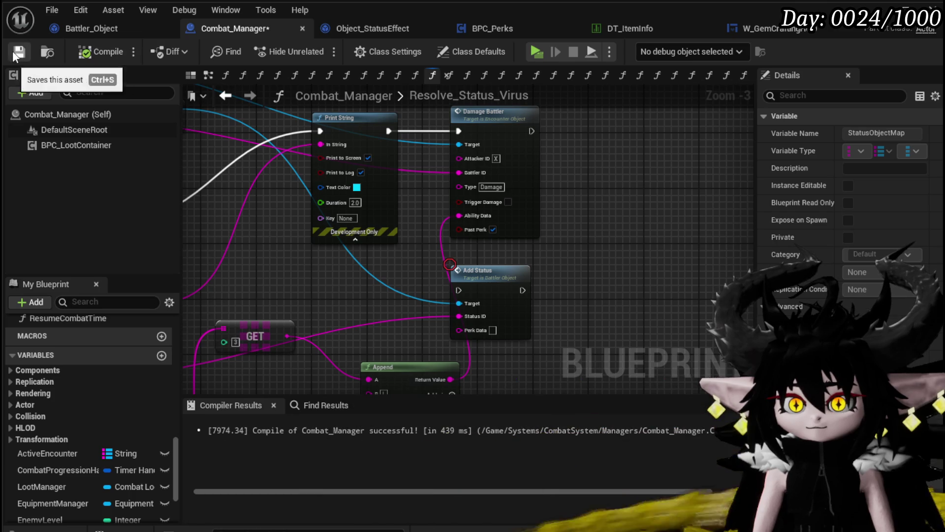
pyautogui.moveTo(565, 308)
pyautogui.mouseDown()
pyautogui.moveTo(637, 264)
pyautogui.moveTo(622, 264)
pyautogui.moveTo(570, 221)
pyautogui.moveTo(462, 208)
pyautogui.moveTo(537, 145)
pyautogui.moveTo(545, 152)
pyautogui.mouseUp()
pyautogui.click(268, 311)
pyautogui.moveTo(266, 232)
pyautogui.mouseDown()
pyautogui.moveTo(314, 290)
pyautogui.moveTo(441, 286)
pyautogui.moveTo(600, 310)
pyautogui.moveTo(701, 300)
pyautogui.mouseUp()
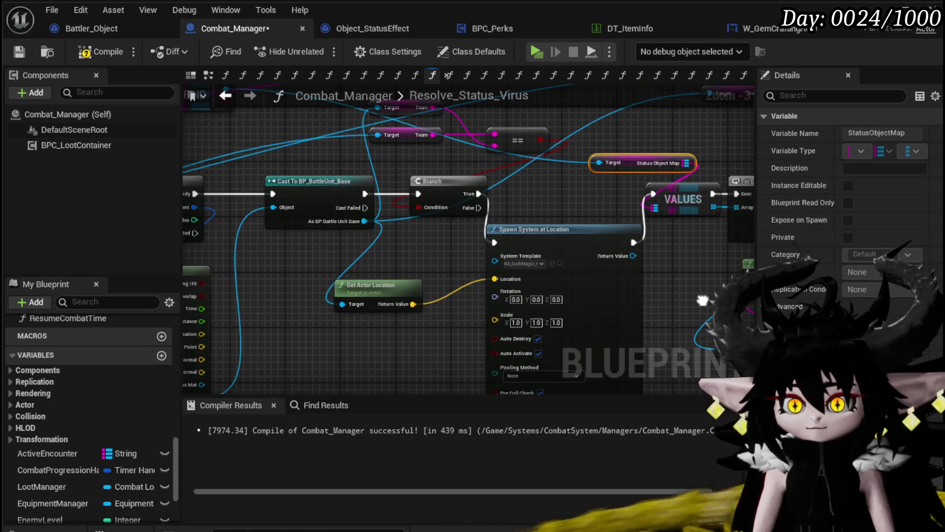
pyautogui.moveTo(702, 300)
pyautogui.mouseDown()
pyautogui.moveTo(468, 263)
pyautogui.moveTo(394, 194)
pyautogui.moveTo(323, 158)
pyautogui.moveTo(193, 161)
pyautogui.mouseUp()
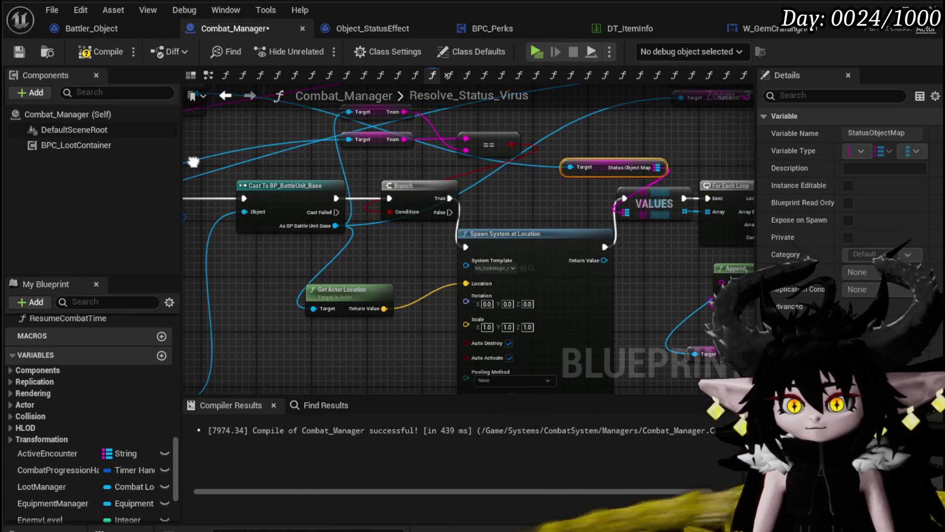
pyautogui.rightClick(284, 224)
# Add a breakpoint on Damage Battler, move Add Status right and Append higher.
pyautogui.moveTo(542, 191)
pyautogui.mouseDown()
pyautogui.moveTo(231, 201)
pyautogui.moveTo(276, 212)
pyautogui.moveTo(246, 204)
pyautogui.moveTo(261, 202)
pyautogui.mouseUp()
pyautogui.rightClick(573, 152)
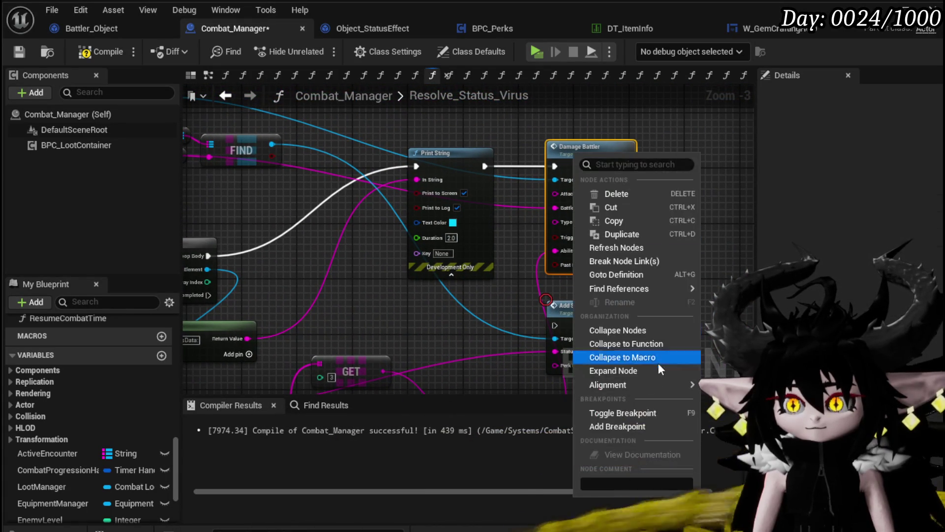
pyautogui.click(614, 427)
pyautogui.moveTo(498, 320); pyautogui.dragTo(486, 142)
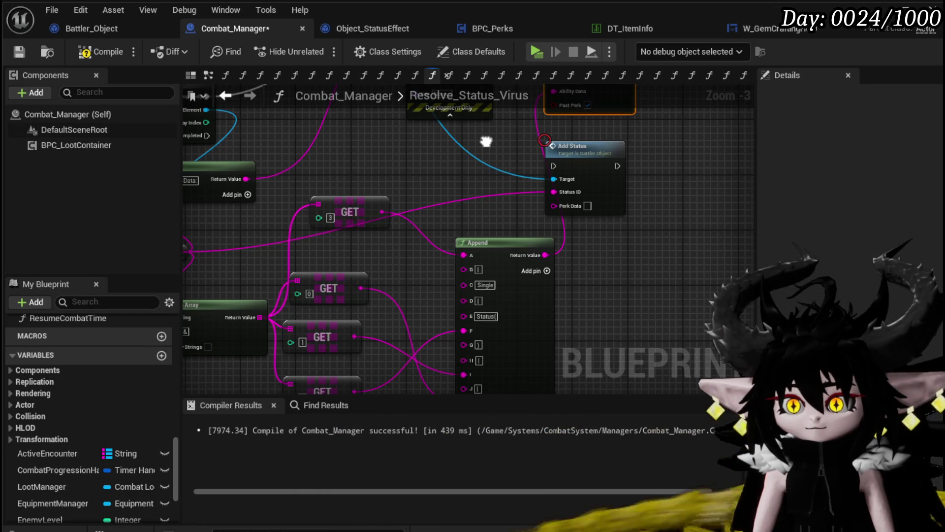
pyautogui.moveTo(486, 142)
pyautogui.mouseDown()
pyautogui.moveTo(488, 120)
pyautogui.moveTo(394, 151)
pyautogui.moveTo(411, 173)
pyautogui.mouseUp()
pyautogui.moveTo(502, 196); pyautogui.dragTo(667, 199)
pyautogui.moveTo(428, 252); pyautogui.dragTo(428, 176)
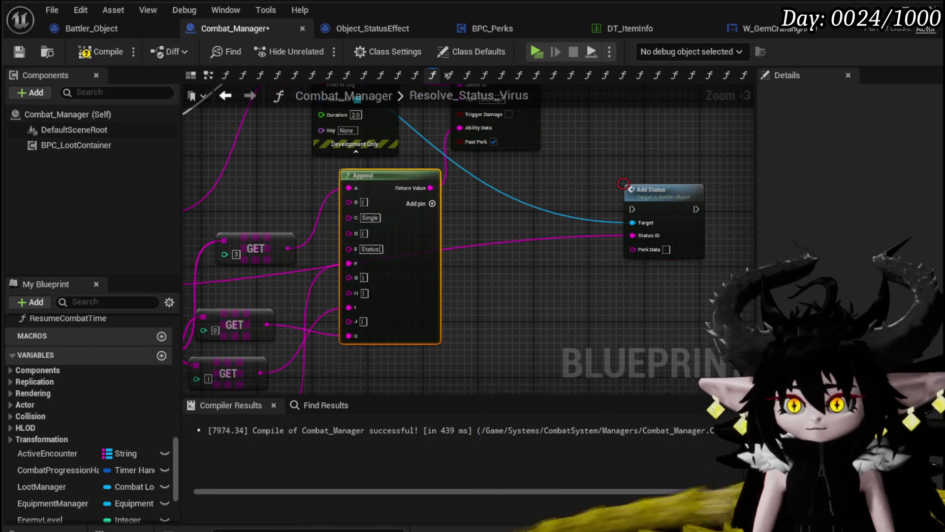
pyautogui.moveTo(495, 183); pyautogui.dragTo(460, 325)
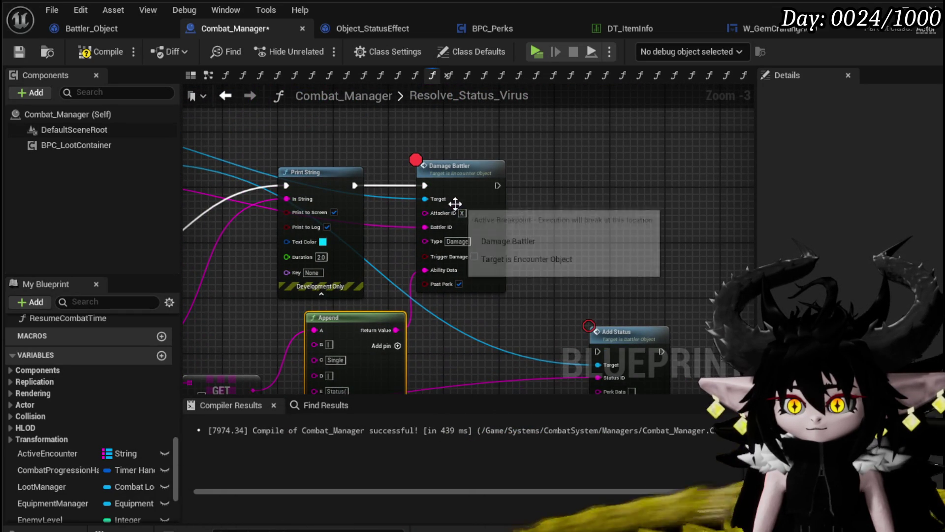
# Reposition the Battler ID and Status Object Map getters, review Print String, then start a play-test.
pyautogui.moveTo(460, 217); pyautogui.dragTo(485, 208)
pyautogui.moveTo(201, 300)
pyautogui.mouseDown()
pyautogui.moveTo(421, 229)
pyautogui.moveTo(481, 256)
pyautogui.moveTo(568, 353)
pyautogui.mouseUp()
pyautogui.moveTo(507, 279)
pyautogui.mouseDown()
pyautogui.moveTo(261, 281)
pyautogui.moveTo(446, 279)
pyautogui.mouseUp()
pyautogui.moveTo(389, 253)
pyautogui.mouseDown()
pyautogui.moveTo(650, 215)
pyautogui.moveTo(622, 256)
pyautogui.mouseUp()
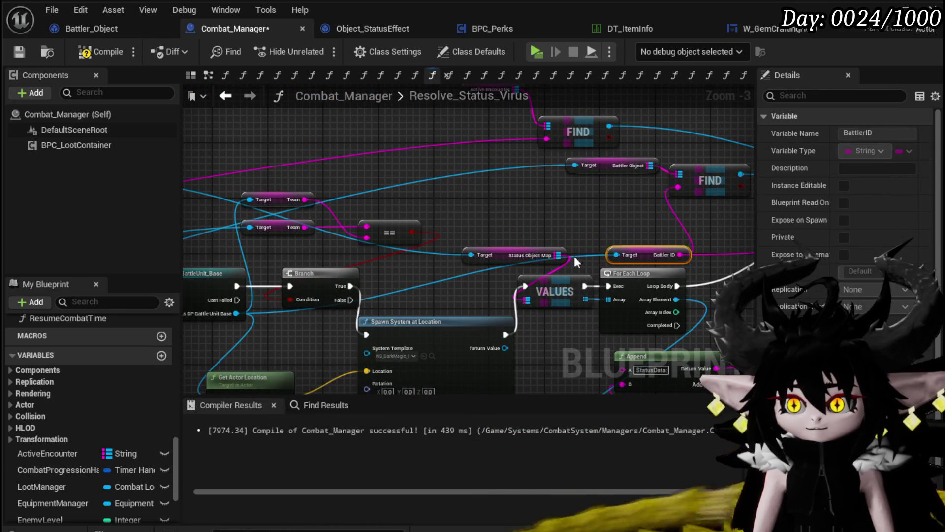
pyautogui.moveTo(509, 259)
pyautogui.mouseDown()
pyautogui.moveTo(500, 188)
pyautogui.moveTo(282, 224)
pyautogui.mouseUp()
pyautogui.moveTo(143, 227); pyautogui.dragTo(409, 239)
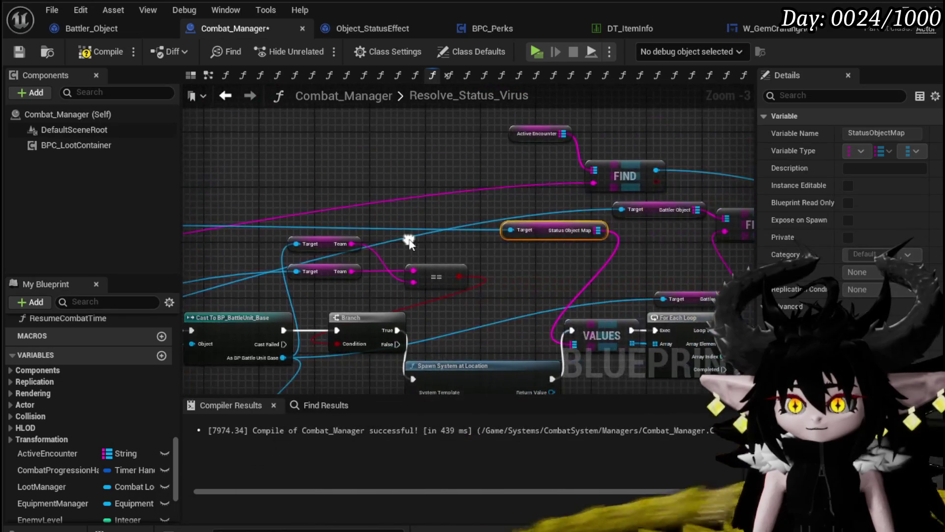
pyautogui.moveTo(544, 232); pyautogui.dragTo(466, 214)
pyautogui.moveTo(662, 258)
pyautogui.mouseDown()
pyautogui.moveTo(332, 254)
pyautogui.moveTo(366, 241)
pyautogui.mouseUp()
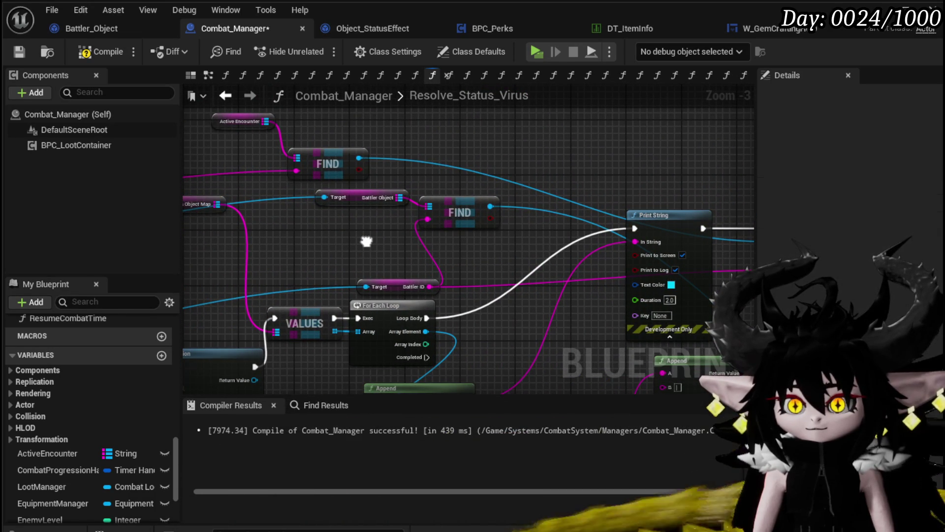
pyautogui.moveTo(366, 241)
pyautogui.mouseDown()
pyautogui.moveTo(283, 211)
pyautogui.moveTo(166, 214)
pyautogui.moveTo(288, 208)
pyautogui.mouseUp()
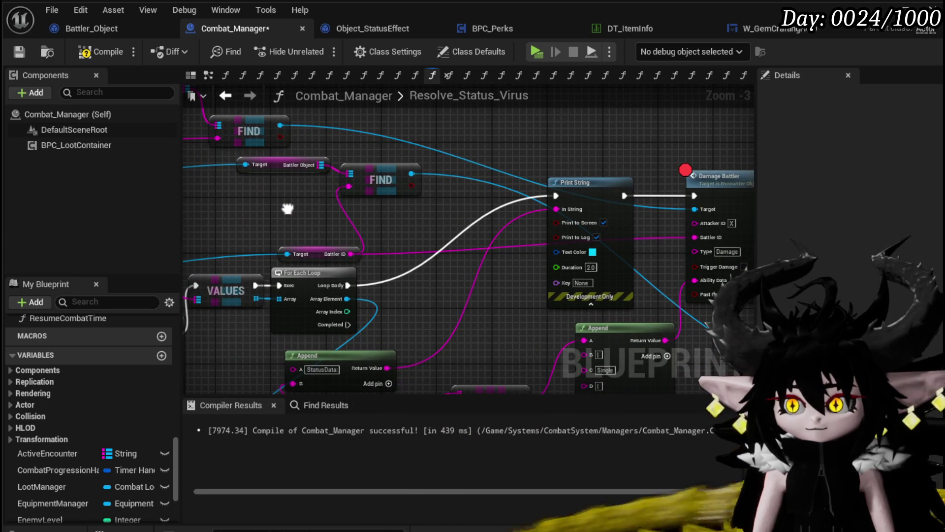
pyautogui.moveTo(287, 208)
pyautogui.mouseDown()
pyautogui.moveTo(517, 213)
pyautogui.moveTo(376, 202)
pyautogui.mouseUp()
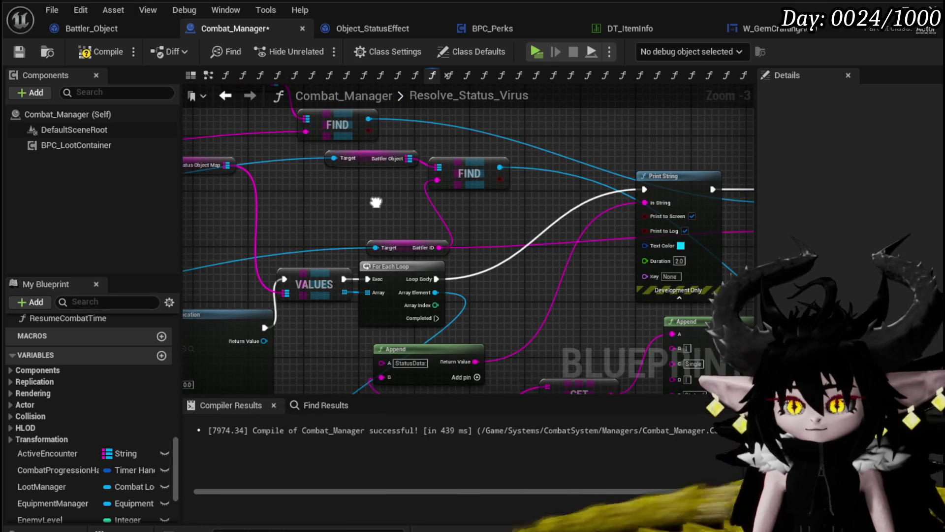
pyautogui.moveTo(376, 201)
pyautogui.mouseDown()
pyautogui.moveTo(281, 202)
pyautogui.moveTo(300, 204)
pyautogui.mouseUp()
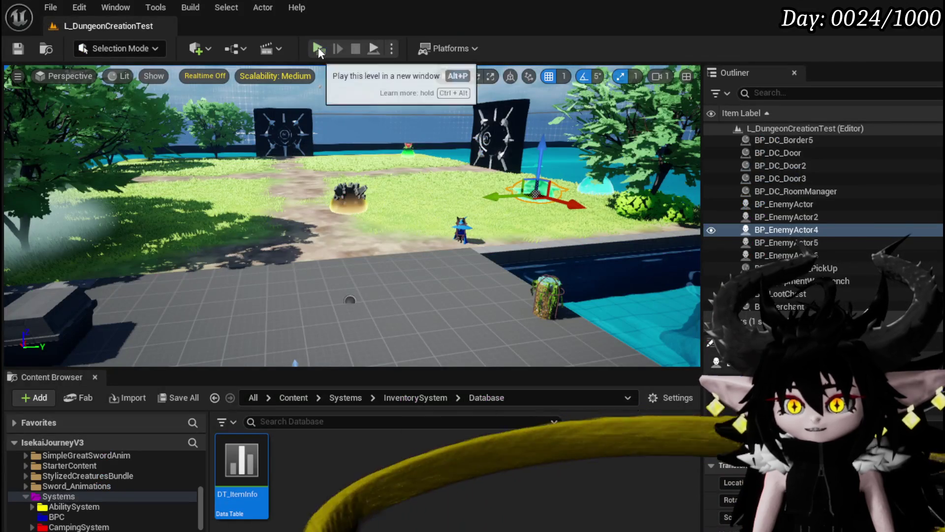
pyautogui.click(318, 47)
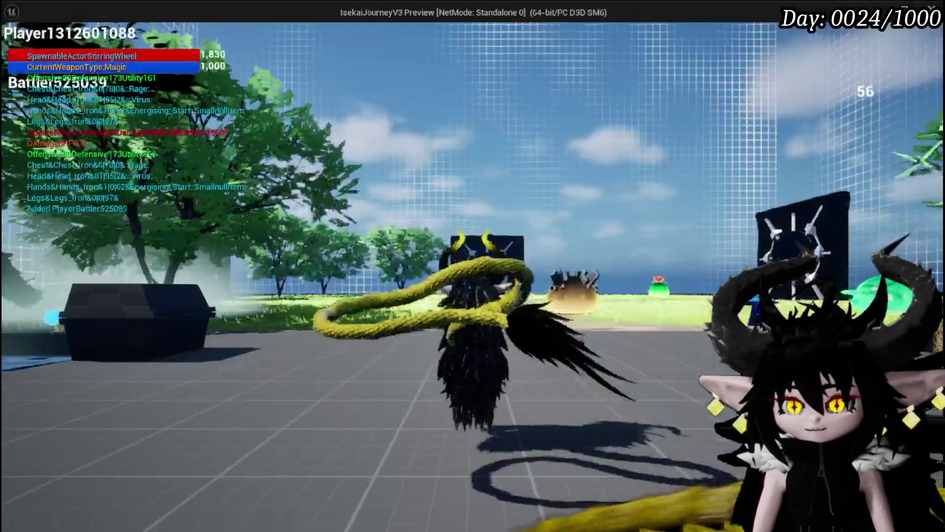
# Walk to the slimes, cast the fire spell, then use Defence Down twice on Slime_Wind.
pyautogui.press('w')
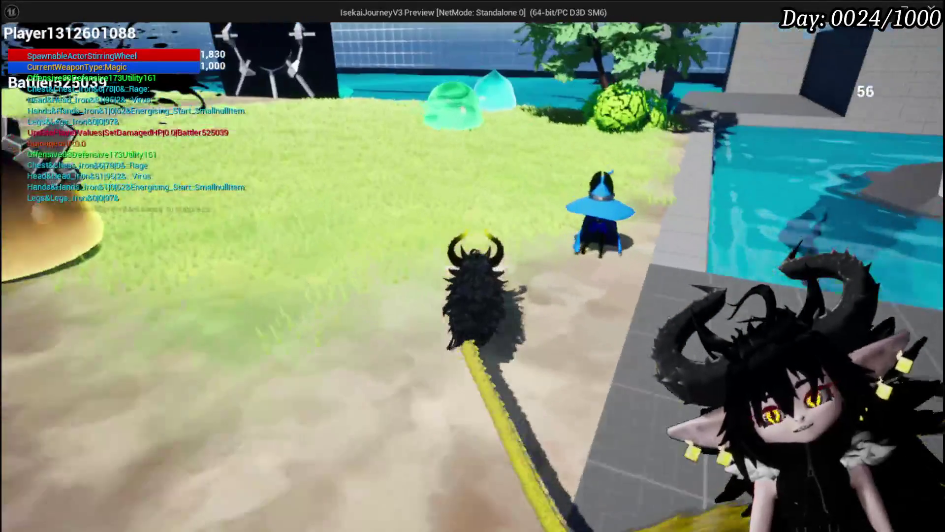
pyautogui.press('1')
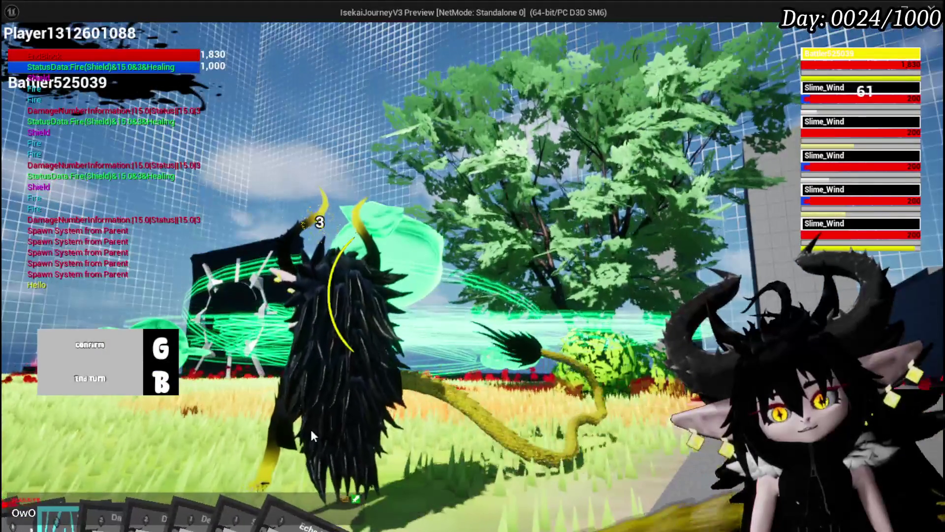
pyautogui.moveTo(339, 443)
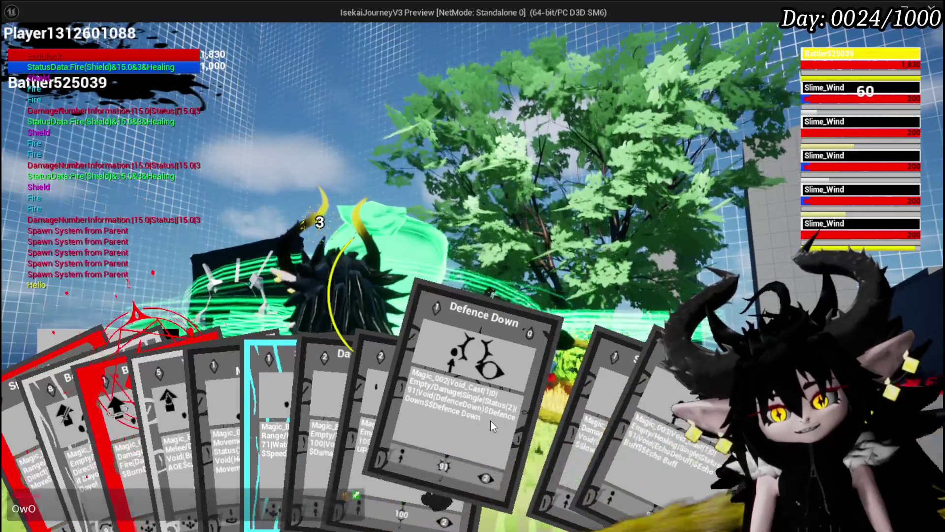
pyautogui.click(491, 420)
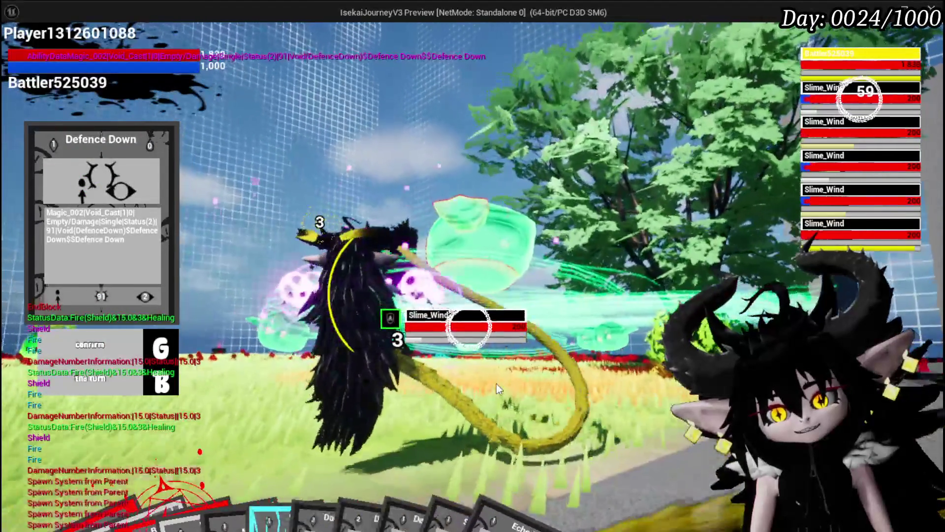
pyautogui.press('g')
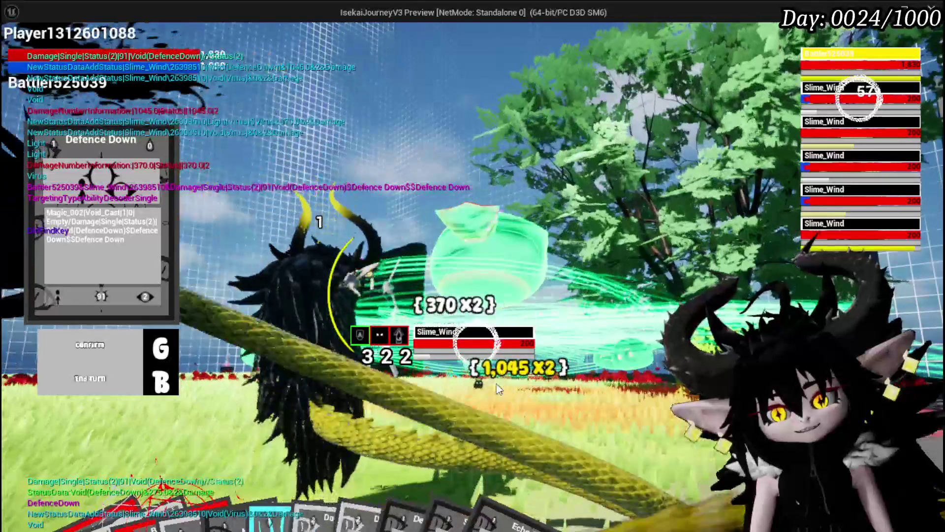
pyautogui.press('g')
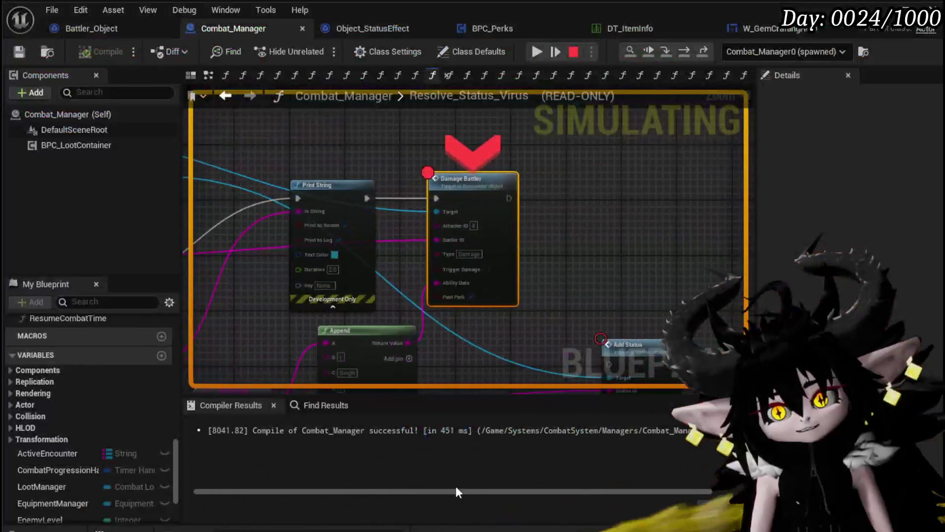
# Read the Ability Data value at the Damage Battler breakpoint, then resume the game.
pyautogui.moveTo(411, 306)
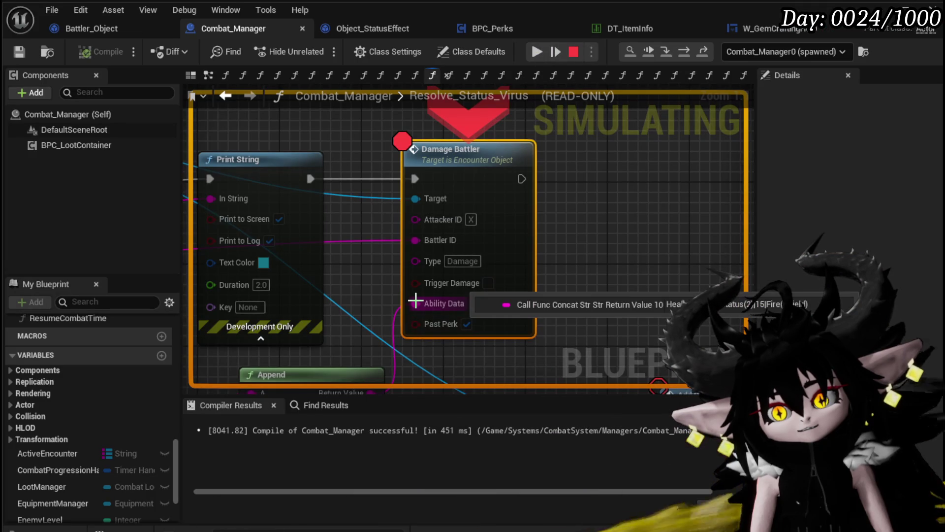
pyautogui.click(533, 51)
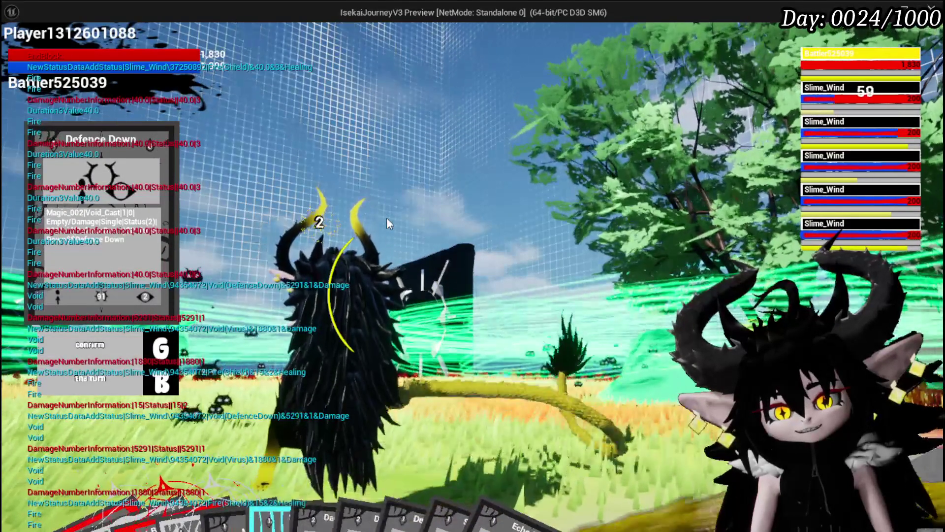
# Target the third Slime_Wind and cast the fire Splash Move.
pyautogui.click(831, 161)
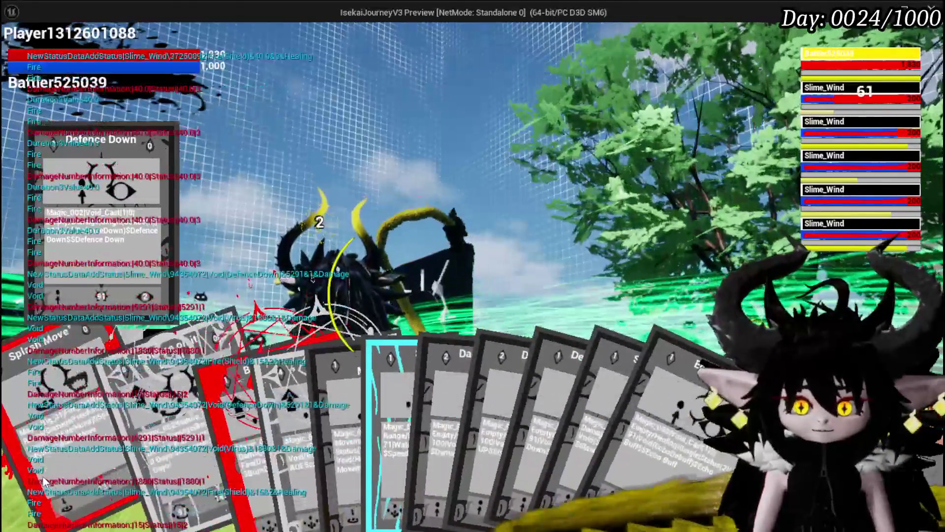
pyautogui.press('g')
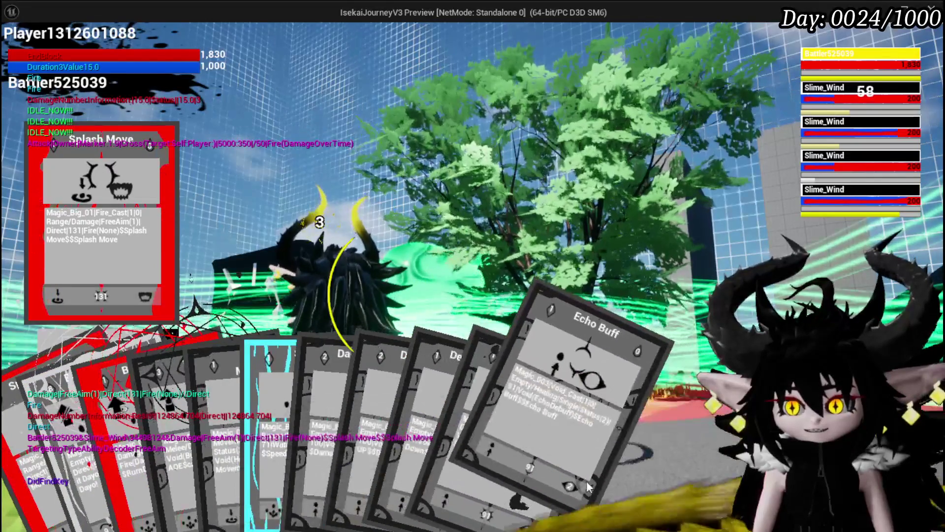
# Cast Defence Down on the targeted Slime_Wind, inspect it, then stop the play-test.
pyautogui.click(469, 396)
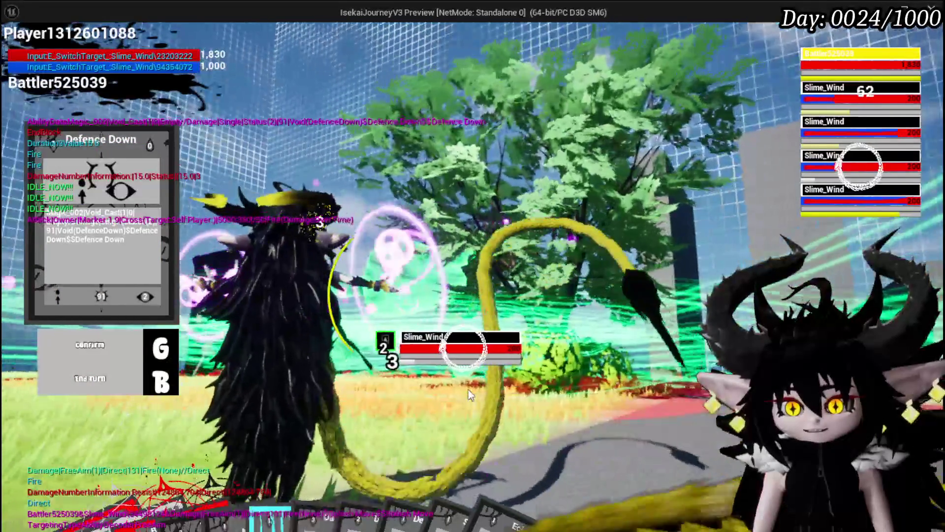
pyautogui.scroll(-1, 469, 394)
pyautogui.press('g')
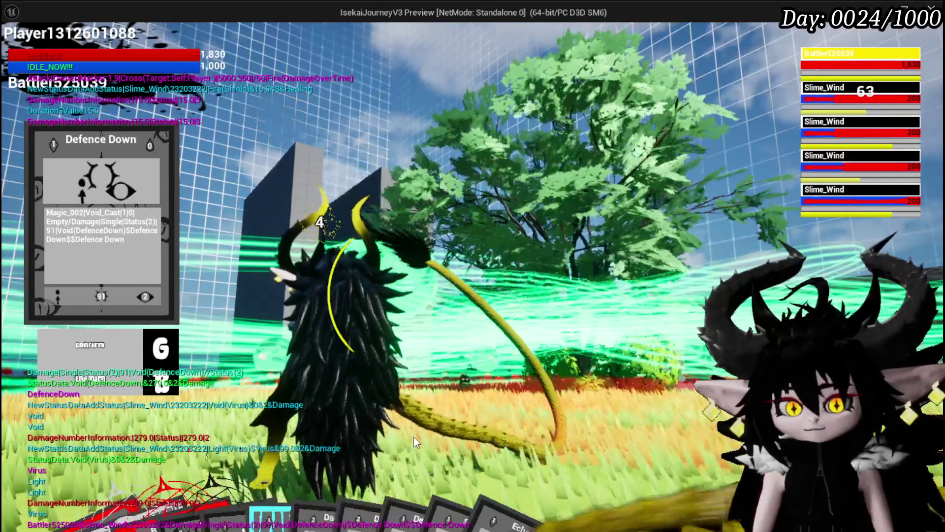
pyautogui.click(806, 193)
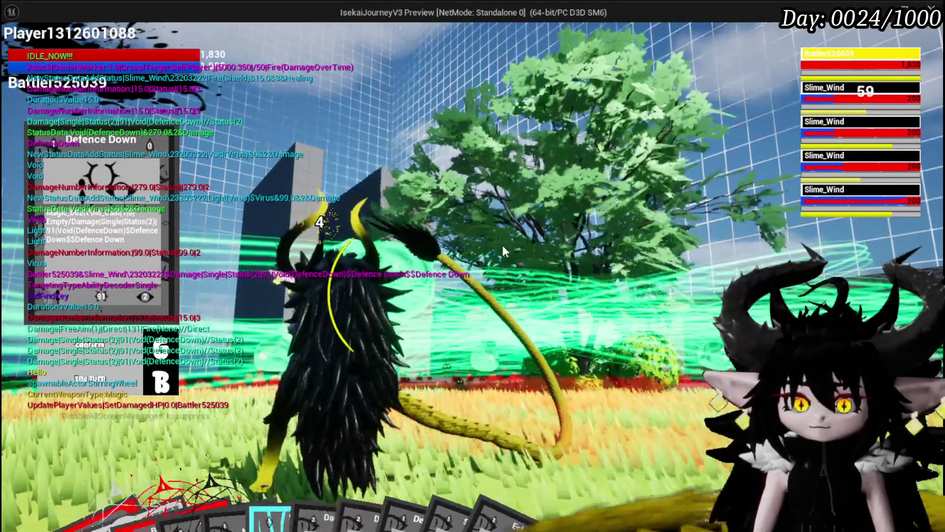
pyautogui.press('Escape')
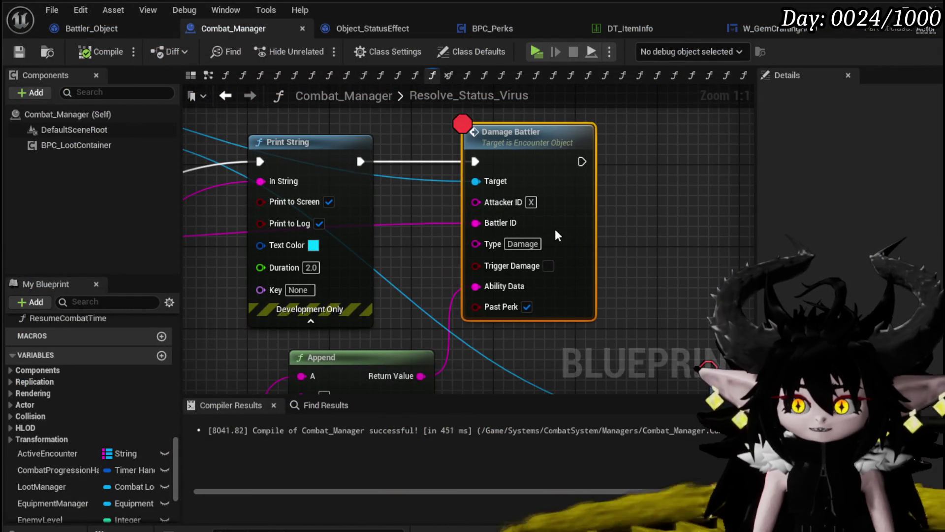
# Move the Battler ID getter up and survey the graph from Branch to Multi Sphere Trace and Get Ground.
pyautogui.scroll(-3, 447, 227)
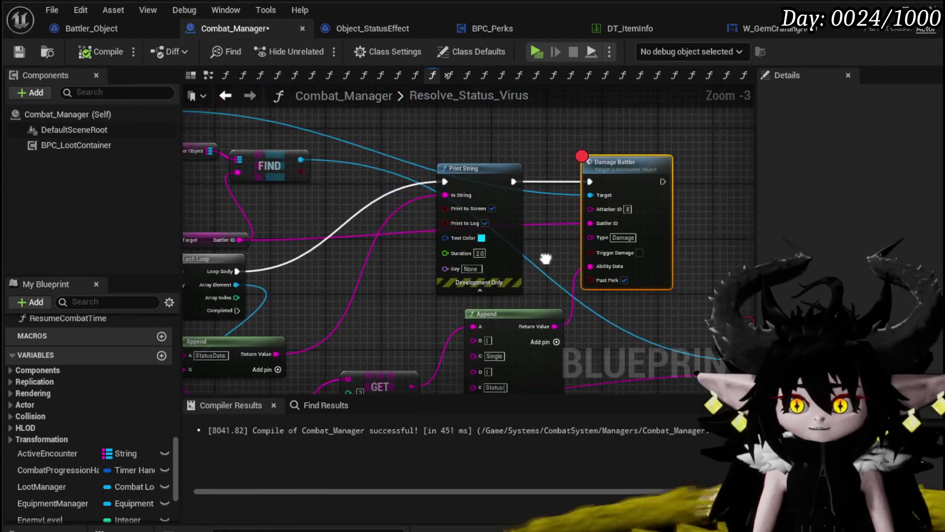
pyautogui.moveTo(658, 230); pyautogui.dragTo(515, 192)
pyautogui.moveTo(509, 237)
pyautogui.mouseDown()
pyautogui.moveTo(693, 268)
pyautogui.moveTo(591, 295)
pyautogui.moveTo(528, 284)
pyautogui.mouseUp()
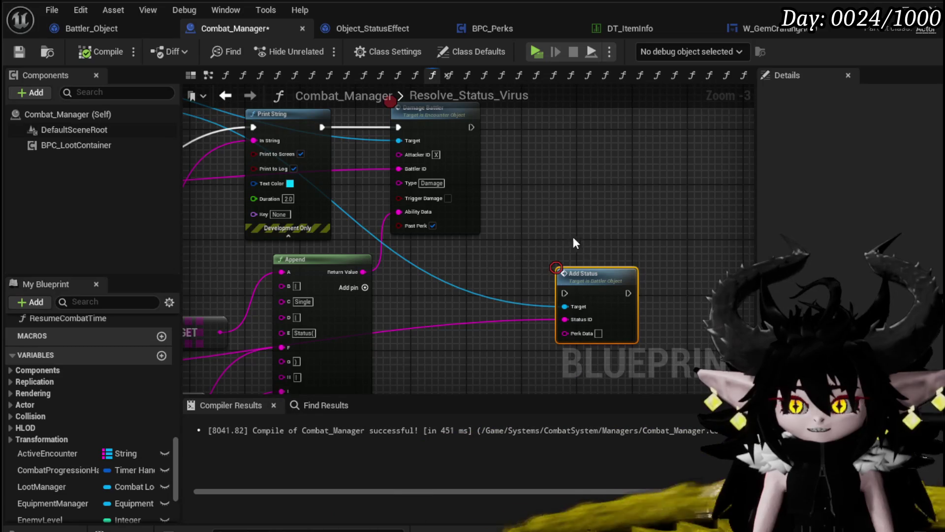
pyautogui.moveTo(630, 338)
pyautogui.mouseDown()
pyautogui.moveTo(523, 320)
pyautogui.moveTo(570, 388)
pyautogui.moveTo(502, 281)
pyautogui.moveTo(698, 312)
pyautogui.mouseUp()
pyautogui.moveTo(529, 250)
pyautogui.mouseDown()
pyautogui.moveTo(492, 193)
pyautogui.moveTo(495, 209)
pyautogui.moveTo(544, 162)
pyautogui.moveTo(640, 113)
pyautogui.mouseUp()
pyautogui.moveTo(435, 175)
pyautogui.mouseDown()
pyautogui.moveTo(586, 181)
pyautogui.moveTo(534, 227)
pyautogui.moveTo(551, 233)
pyautogui.moveTo(564, 184)
pyautogui.mouseUp()
pyautogui.click(490, 182)
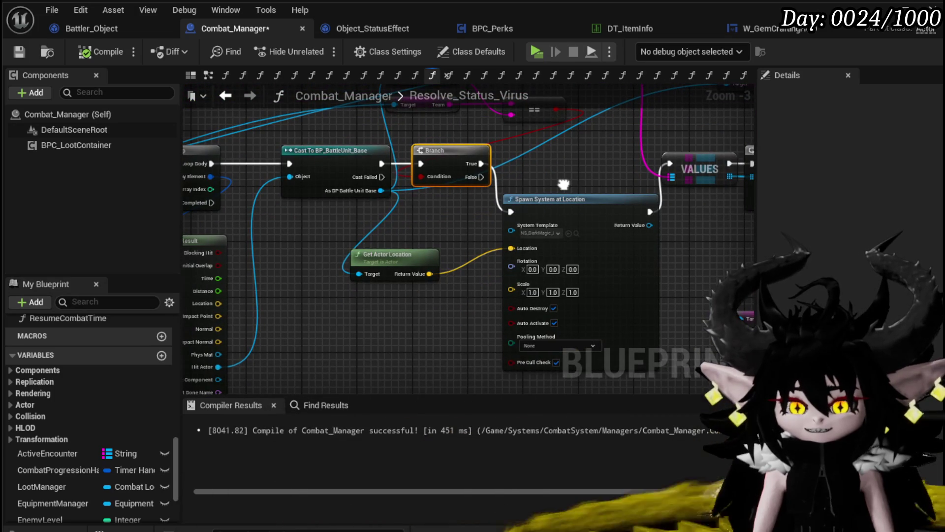
pyautogui.moveTo(563, 184); pyautogui.dragTo(571, 186)
pyautogui.moveTo(260, 248)
pyautogui.mouseDown()
pyautogui.moveTo(367, 257)
pyautogui.moveTo(549, 217)
pyautogui.mouseUp()
pyautogui.moveTo(184, 124)
pyautogui.mouseDown()
pyautogui.moveTo(367, 146)
pyautogui.moveTo(470, 171)
pyautogui.mouseUp()
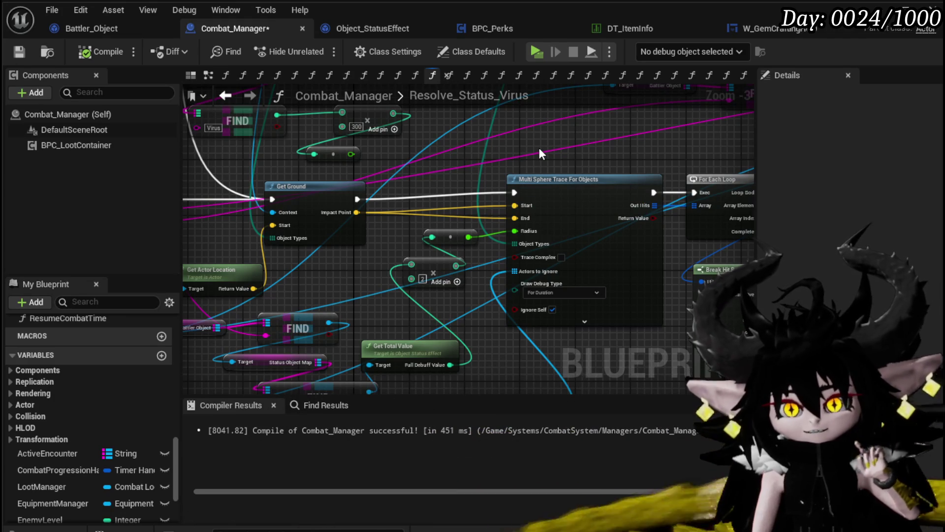
pyautogui.moveTo(340, 276); pyautogui.dragTo(353, 224)
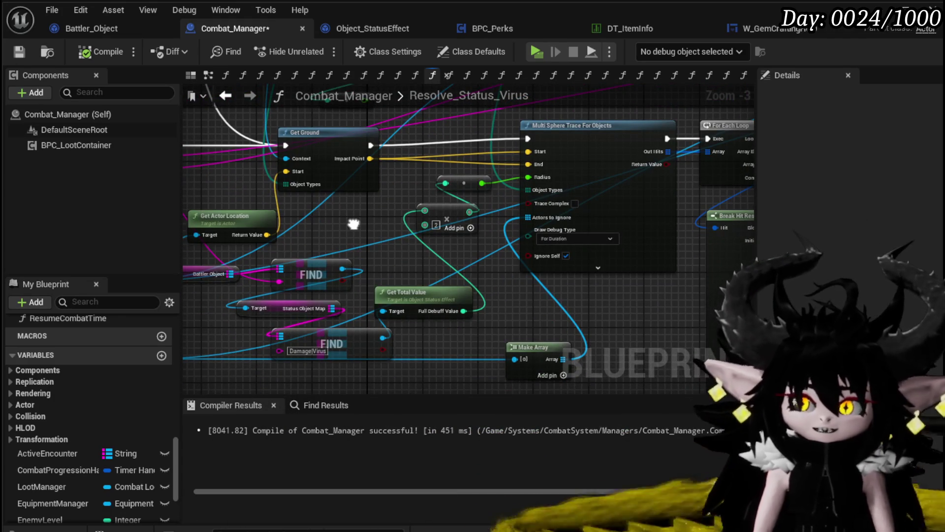
pyautogui.moveTo(410, 263)
pyautogui.mouseDown()
pyautogui.moveTo(289, 285)
pyautogui.moveTo(228, 278)
pyautogui.moveTo(367, 255)
pyautogui.moveTo(443, 207)
pyautogui.moveTo(403, 300)
pyautogui.mouseUp()
pyautogui.scroll(-2, 482, 184)
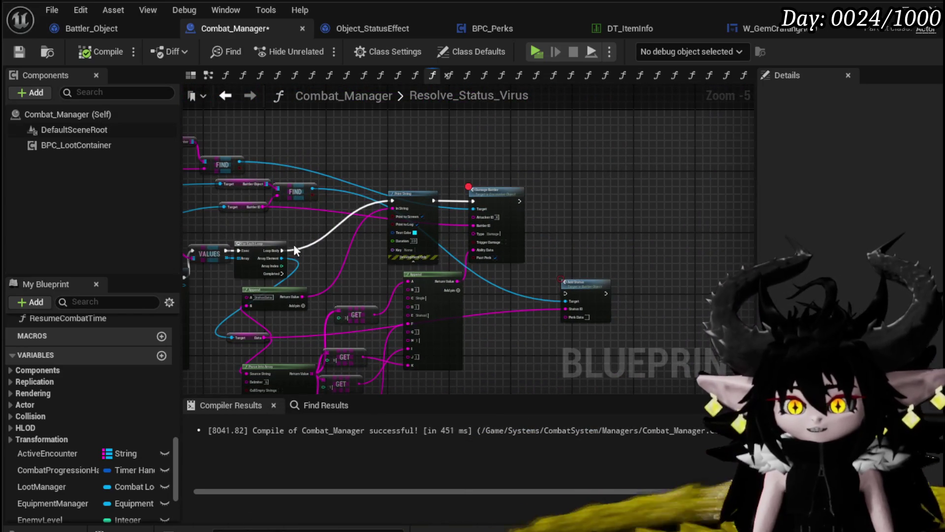
# Wire For Each Loop's Loop Body straight to Damage Battler and drop Print String onto the Get Ground chain.
pyautogui.moveTo(280, 250); pyautogui.dragTo(472, 201)
pyautogui.moveTo(397, 193)
pyautogui.mouseDown()
pyautogui.moveTo(457, 355)
pyautogui.moveTo(522, 310)
pyautogui.moveTo(632, 287)
pyautogui.mouseUp()
pyautogui.moveTo(353, 256); pyautogui.dragTo(367, 213)
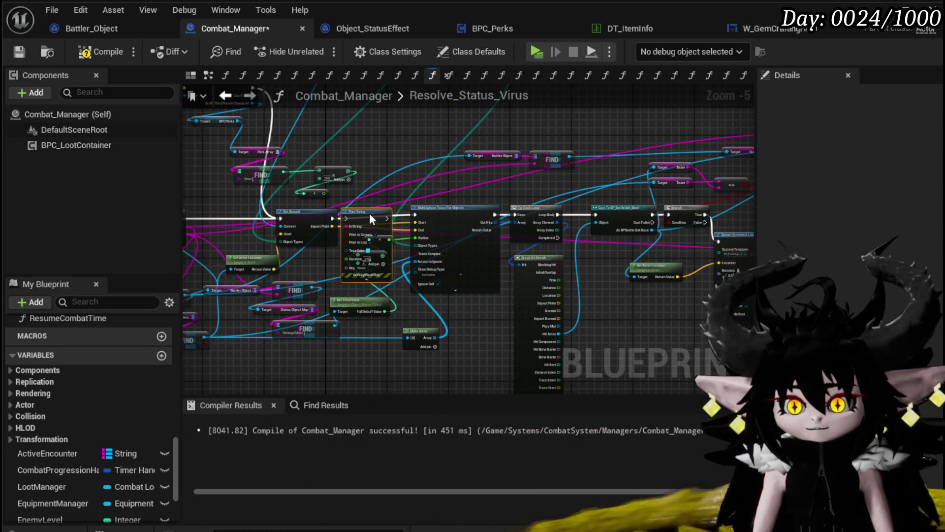
pyautogui.moveTo(297, 251)
pyautogui.mouseDown()
pyautogui.moveTo(445, 286)
pyautogui.moveTo(405, 255)
pyautogui.moveTo(505, 255)
pyautogui.mouseUp()
# Wire Print String into Multi Sphere Trace, feed it the converted value, and tidy the reroute knots.
pyautogui.scroll(3, 377, 260)
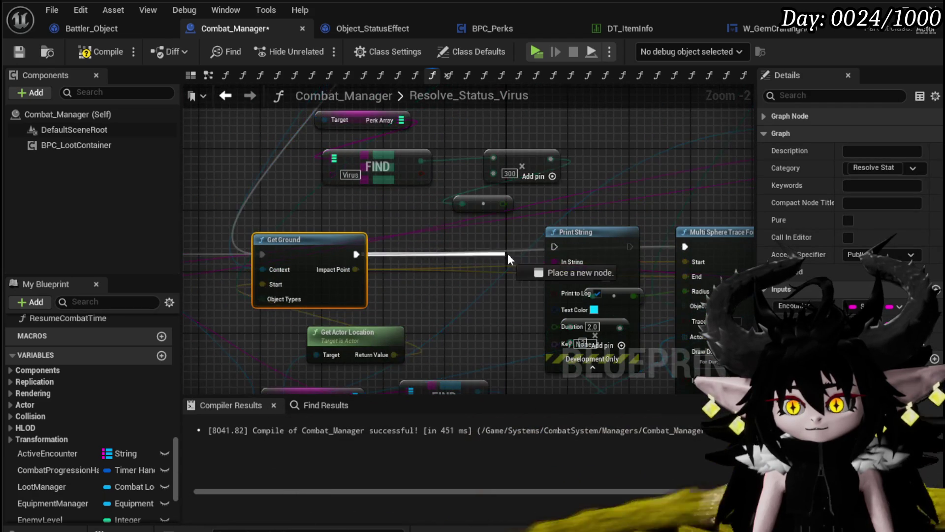
pyautogui.moveTo(627, 246)
pyautogui.mouseDown()
pyautogui.moveTo(686, 246)
pyautogui.moveTo(638, 156)
pyautogui.moveTo(590, 174)
pyautogui.moveTo(521, 238)
pyautogui.mouseUp()
pyautogui.moveTo(502, 268); pyautogui.dragTo(348, 262)
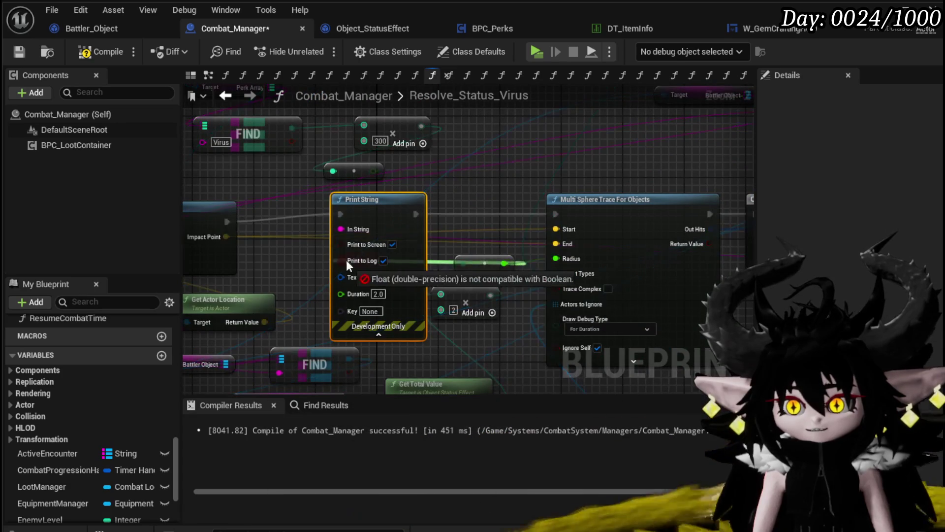
pyautogui.moveTo(347, 228)
pyautogui.mouseDown()
pyautogui.moveTo(326, 211)
pyautogui.moveTo(286, 249)
pyautogui.mouseUp()
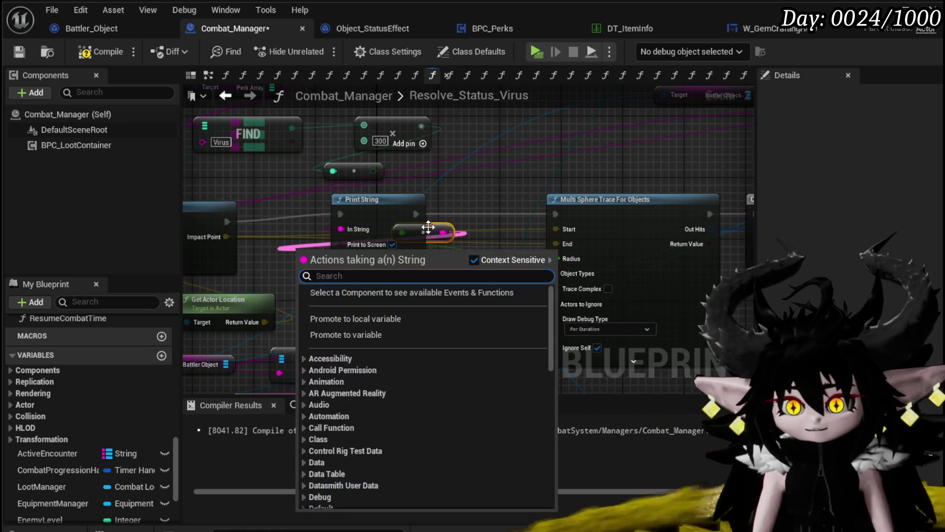
pyautogui.moveTo(428, 232); pyautogui.dragTo(405, 218)
pyautogui.scroll(-3, 307, 337)
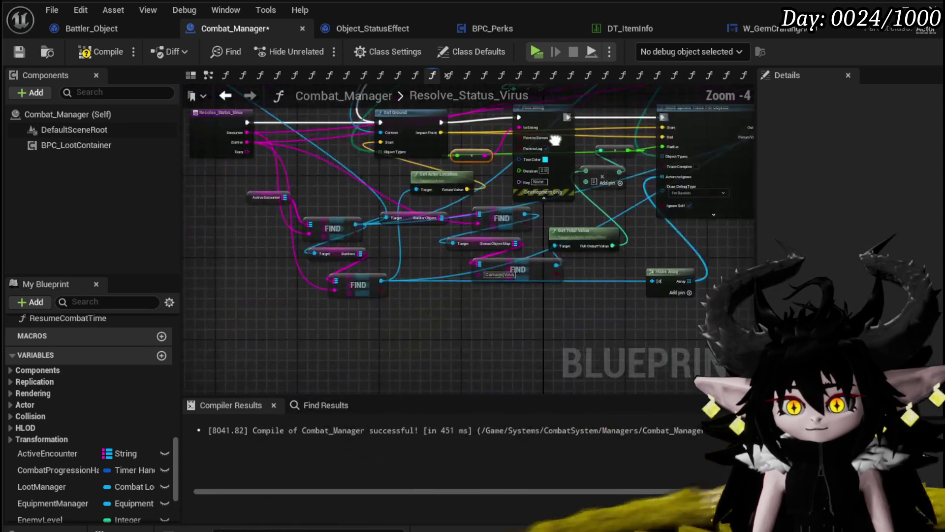
pyautogui.scroll(3, 438, 203)
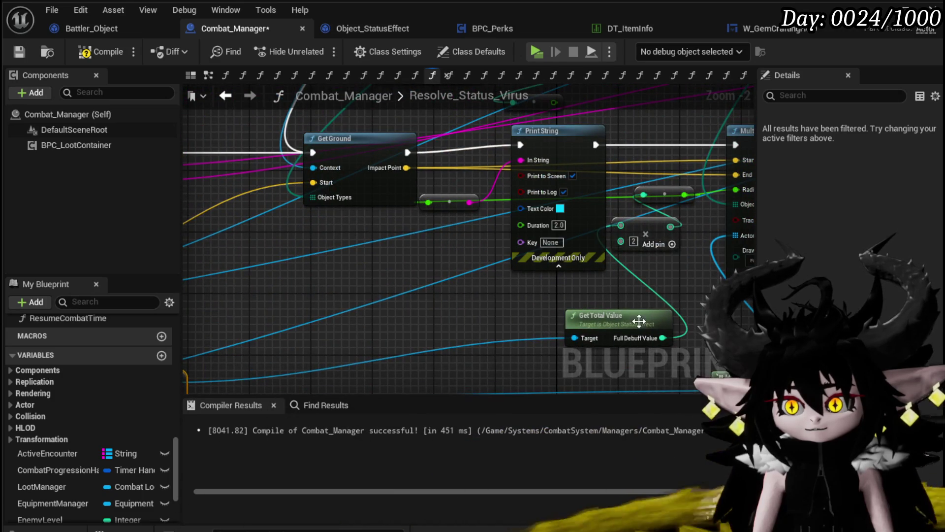
pyautogui.moveTo(638, 321); pyautogui.dragTo(540, 318)
pyautogui.moveTo(535, 184)
pyautogui.mouseDown()
pyautogui.moveTo(441, 244)
pyautogui.moveTo(272, 252)
pyautogui.mouseUp()
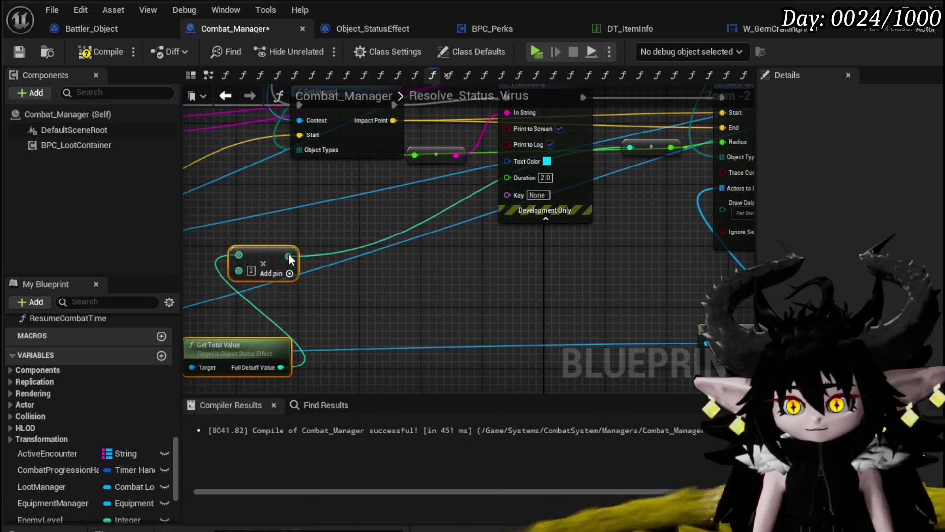
pyautogui.moveTo(590, 246); pyautogui.dragTo(252, 248)
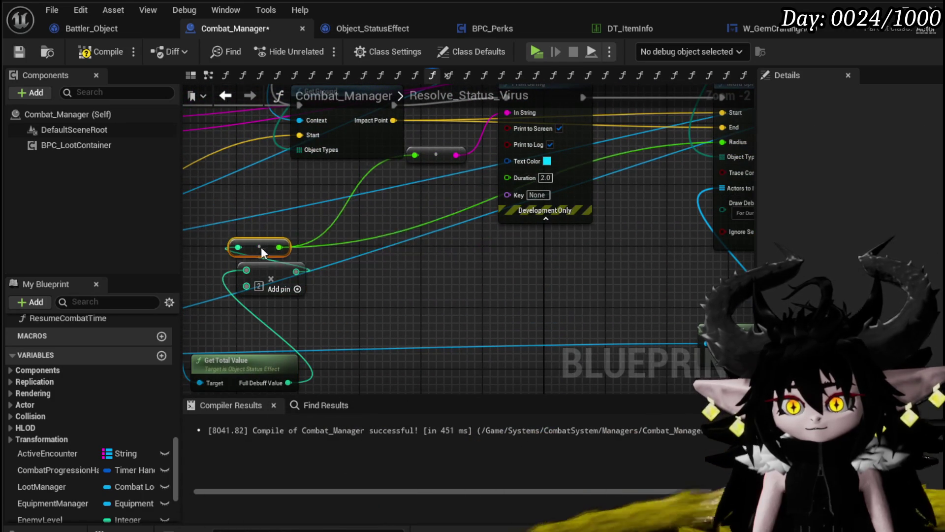
pyautogui.moveTo(501, 268); pyautogui.dragTo(509, 252)
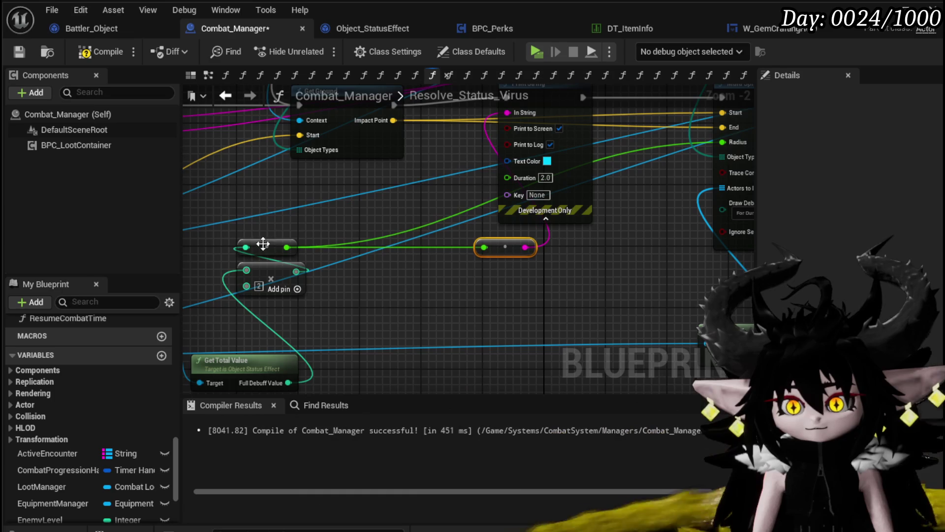
pyautogui.moveTo(247, 272); pyautogui.dragTo(245, 257)
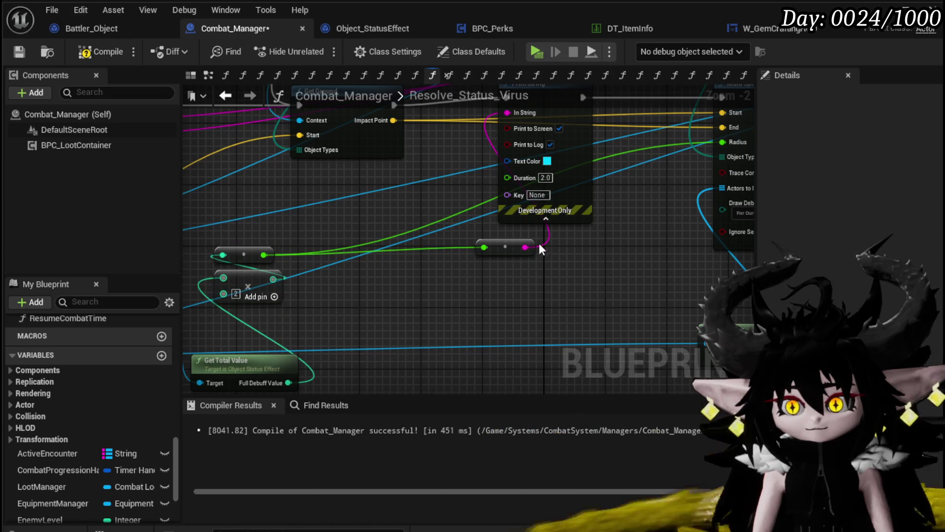
# Add an Append node with A set to 'VirusSize' and connect it to Print String's In String.
pyautogui.write('ppend')
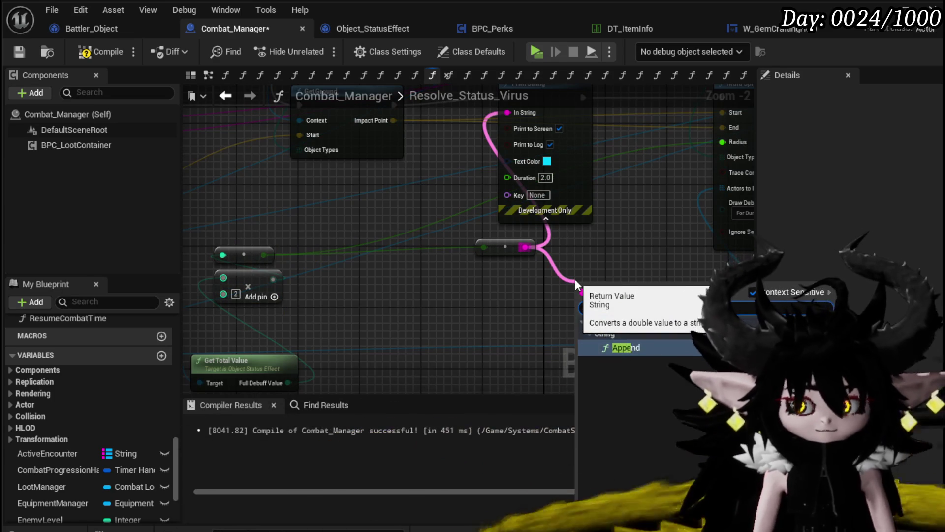
pyautogui.press('Return')
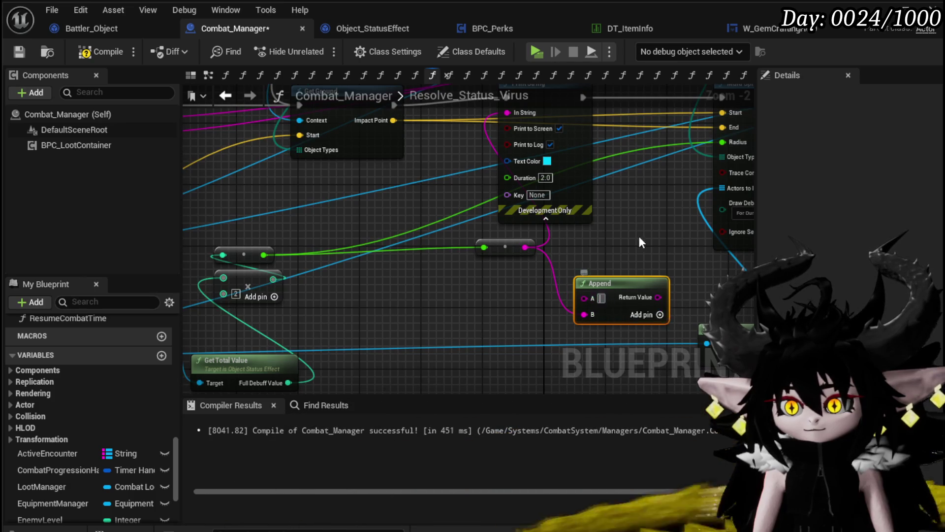
pyautogui.write('Virus')
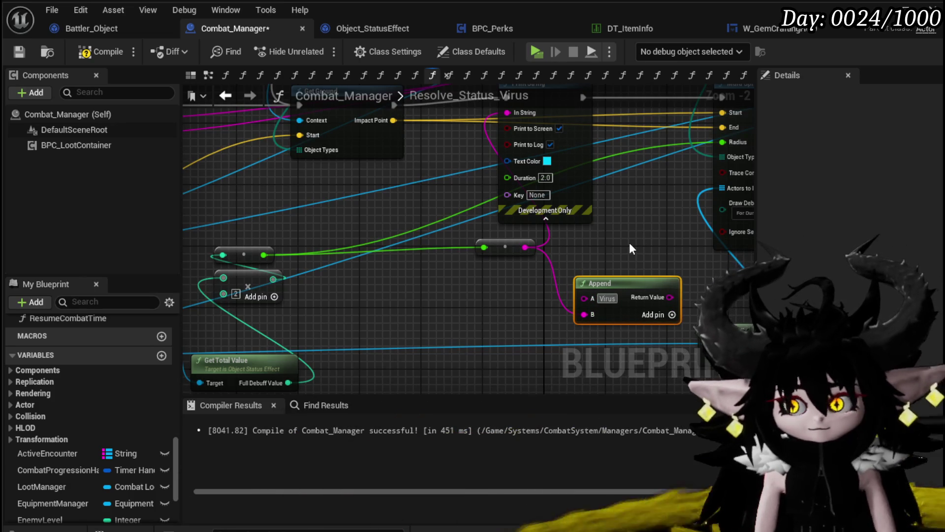
pyautogui.write('Size')
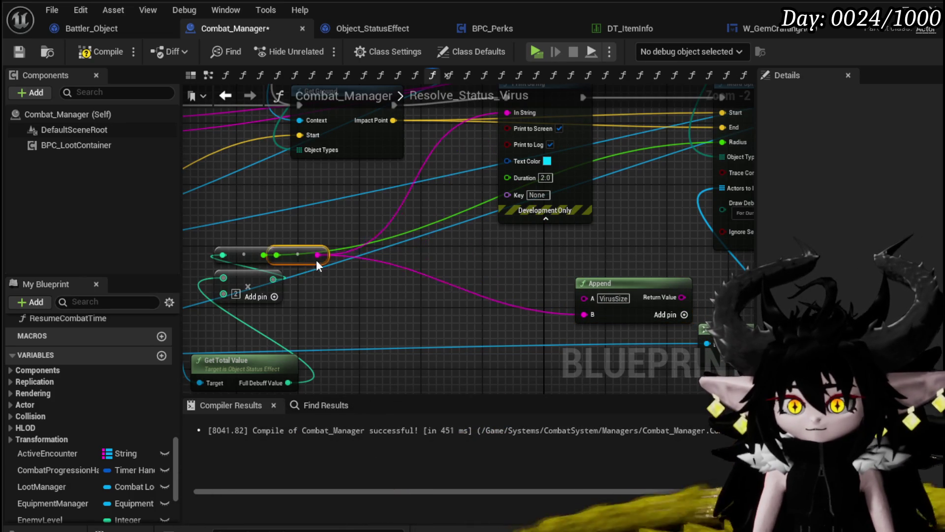
pyautogui.moveTo(572, 273); pyautogui.dragTo(387, 251)
pyautogui.moveTo(474, 259)
pyautogui.mouseDown()
pyautogui.moveTo(462, 97)
pyautogui.moveTo(498, 139)
pyautogui.mouseUp()
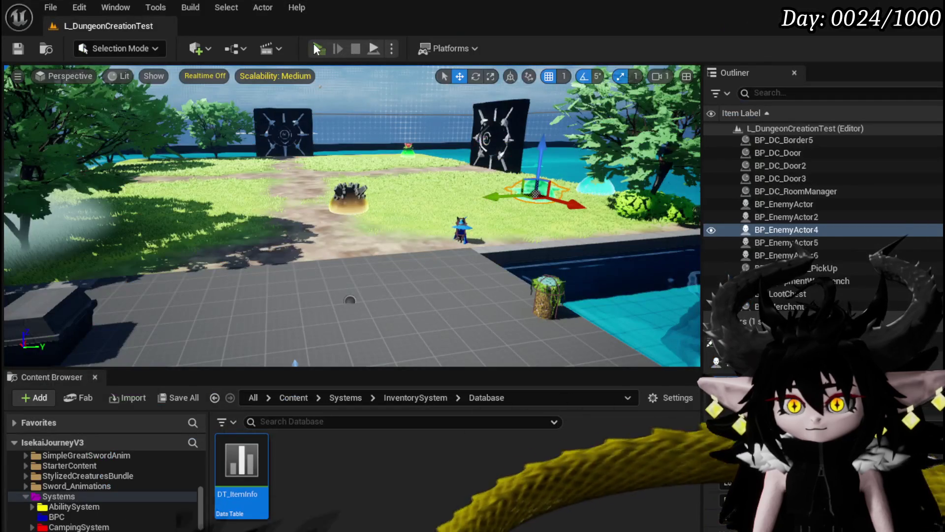
# Start a play-test, walk the character toward the slimes and cast a fire spell.
pyautogui.click(317, 49)
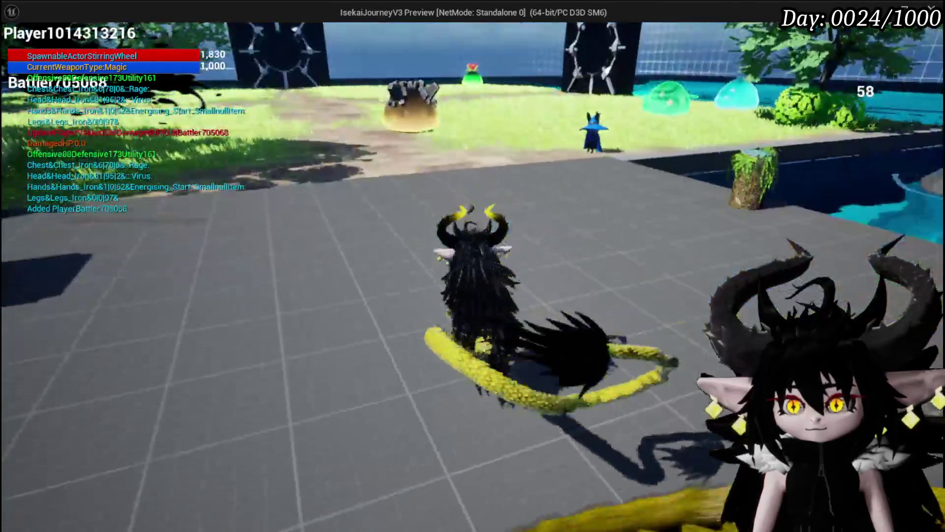
pyautogui.press('w')
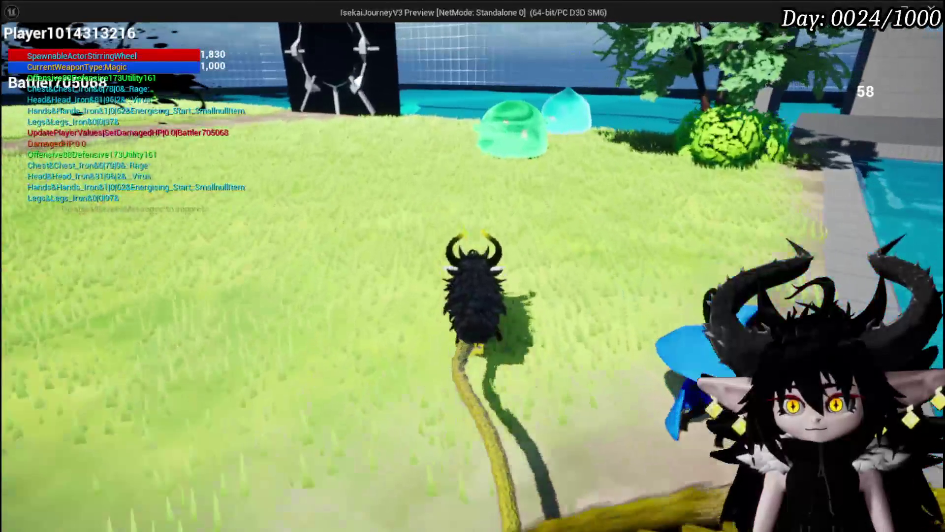
pyautogui.press('1')
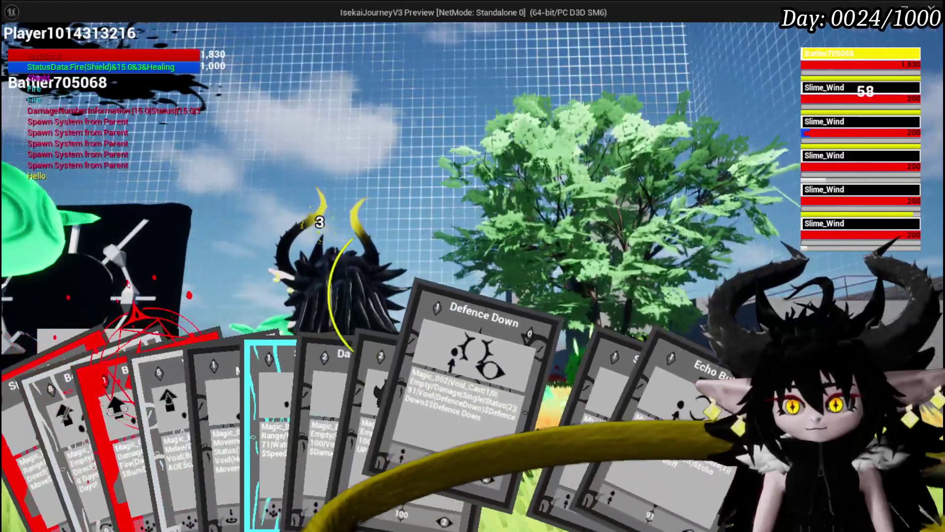
# Cast the Defence Down card on a slime, resuming past the Damage Battler breakpoint.
pyautogui.click(534, 455)
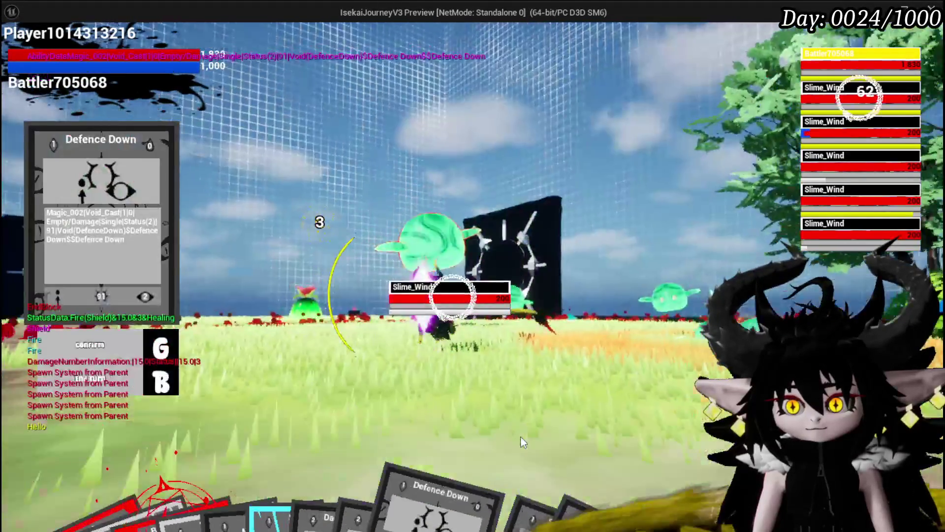
pyautogui.press('g')
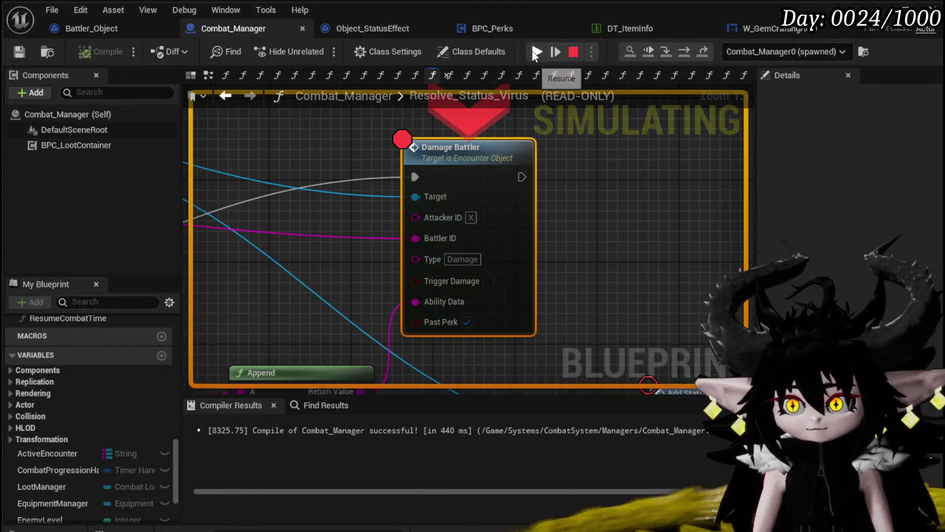
pyautogui.click(536, 51)
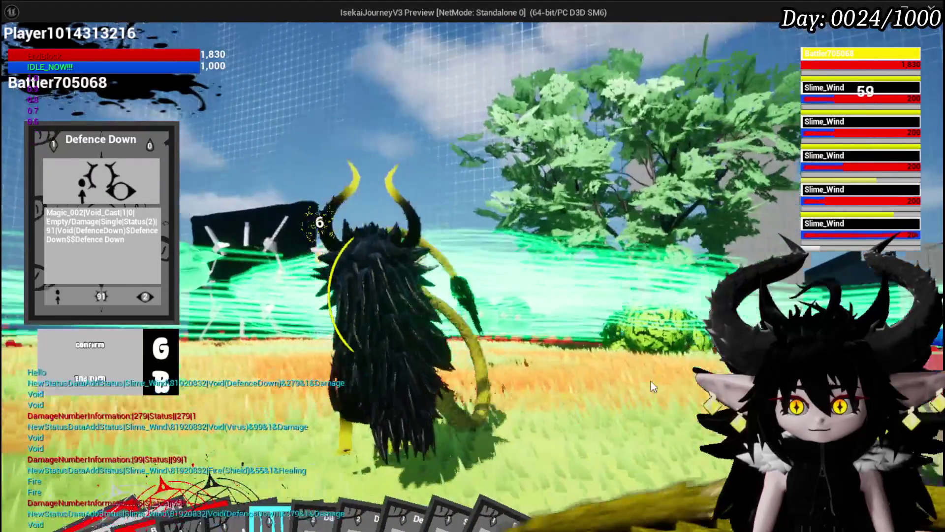
pyautogui.press('g')
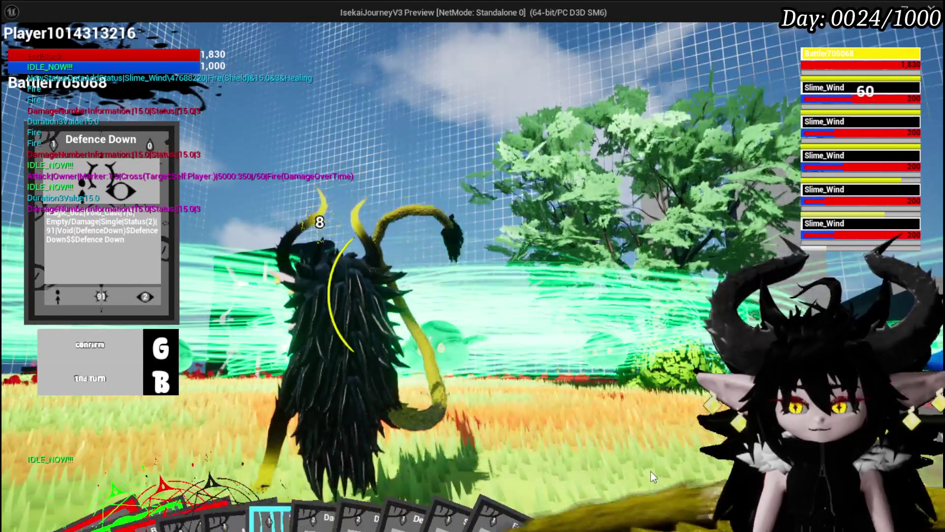
pyautogui.moveTo(411, 524)
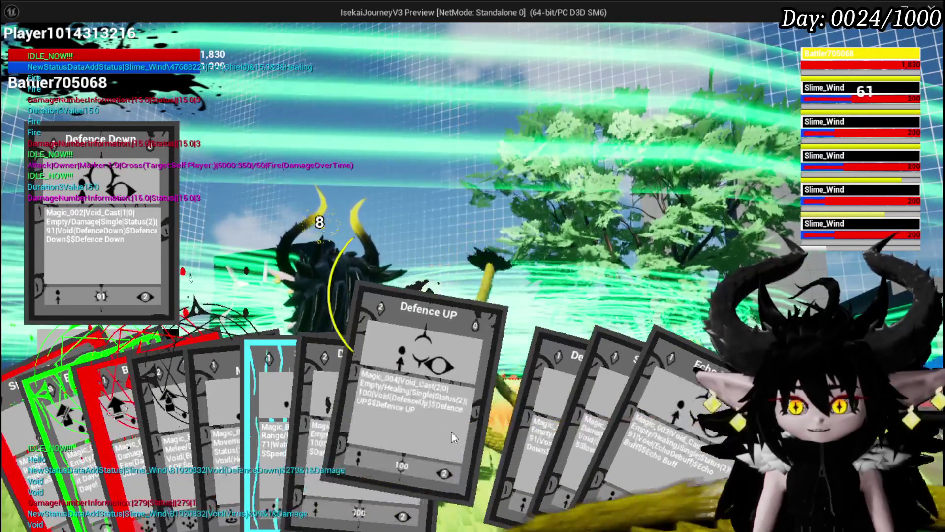
# Back out of Defence UP, cast Damage Down on a Slime_Wind, then stop the play-test.
pyautogui.click(451, 432)
pyautogui.press('g')
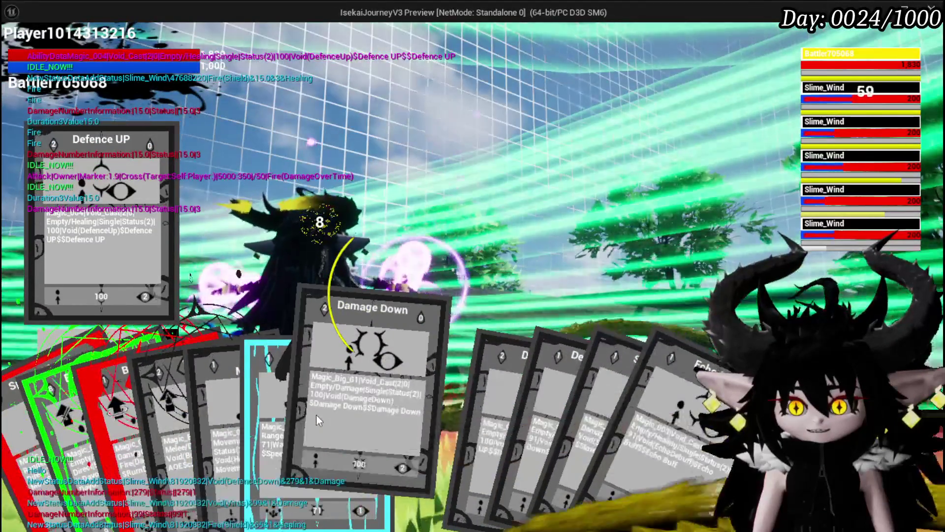
pyautogui.click(316, 415)
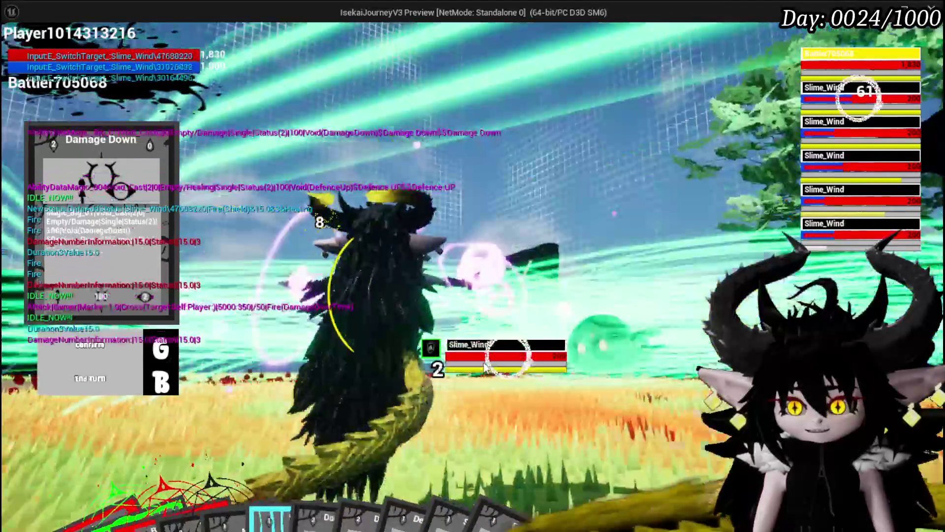
pyautogui.press('g')
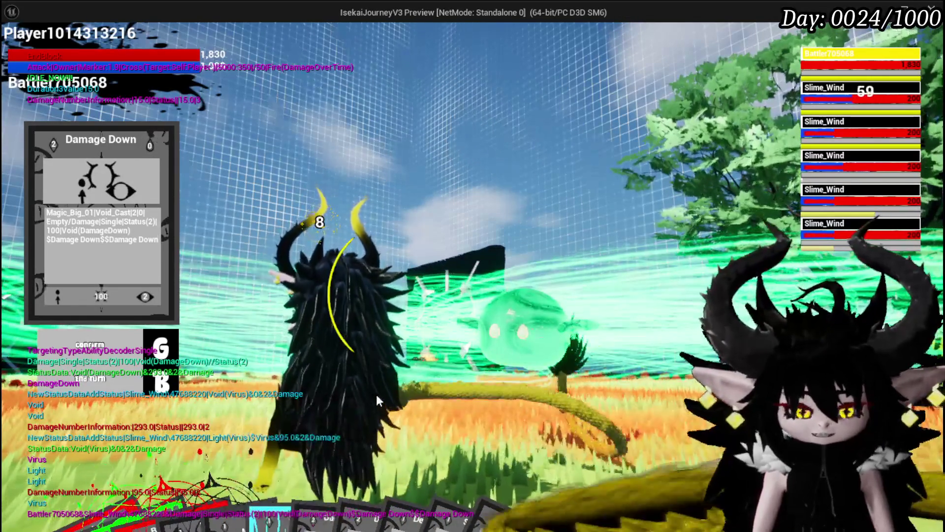
pyautogui.press('Escape')
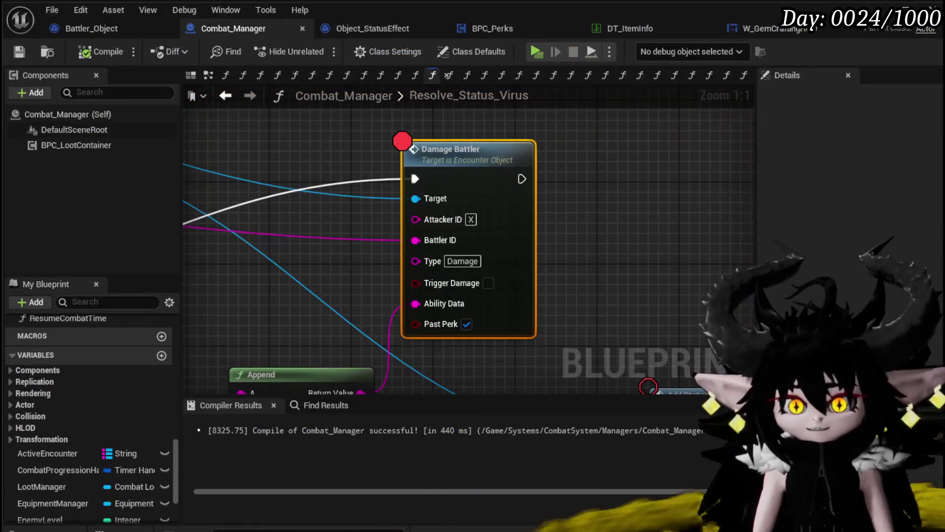
# Reposition the knots and Make Array node, set its count to 5, and save Combat_Manager.
pyautogui.scroll(-7, 614, 202)
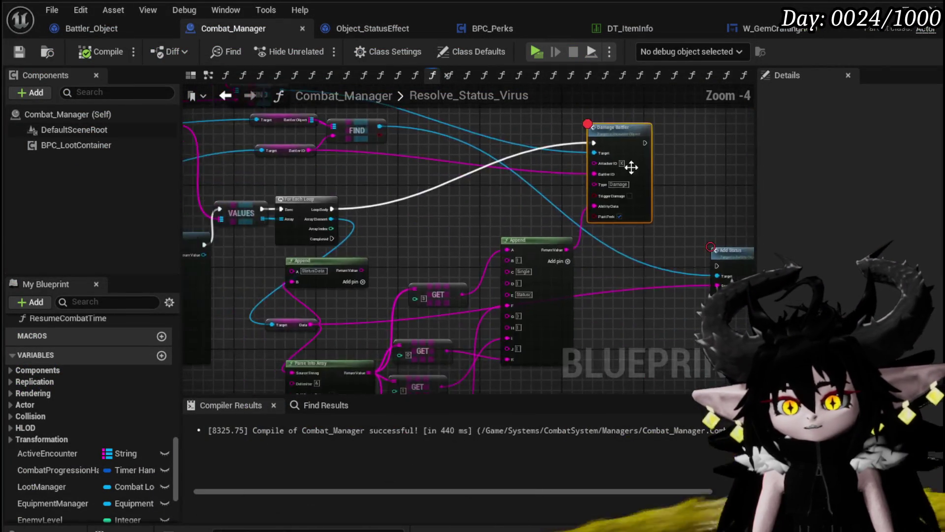
pyautogui.scroll(4, 406, 279)
pyautogui.moveTo(406, 287)
pyautogui.mouseDown()
pyautogui.moveTo(530, 265)
pyautogui.moveTo(586, 294)
pyautogui.mouseUp()
pyautogui.moveTo(381, 280); pyautogui.dragTo(385, 300)
pyautogui.scroll(2, 385, 300)
pyautogui.click(429, 300)
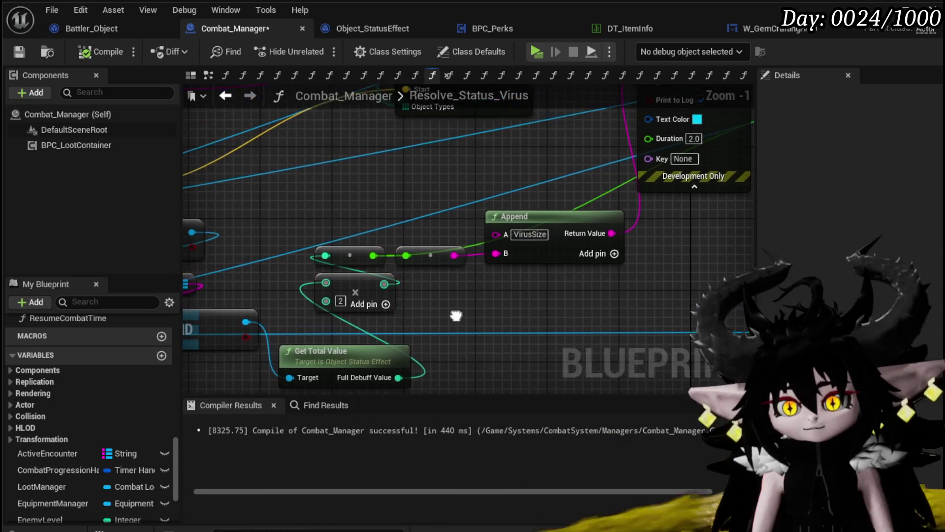
pyautogui.moveTo(434, 249); pyautogui.dragTo(429, 255)
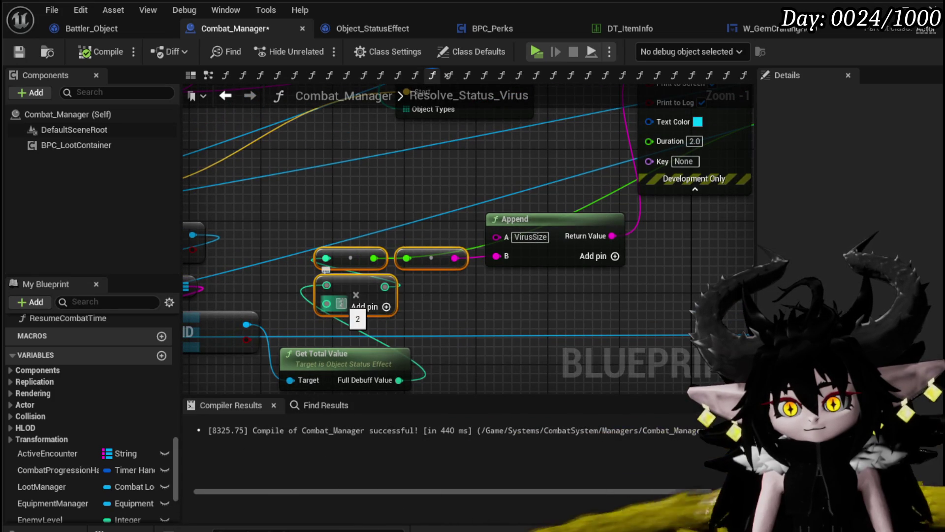
pyautogui.click(339, 303)
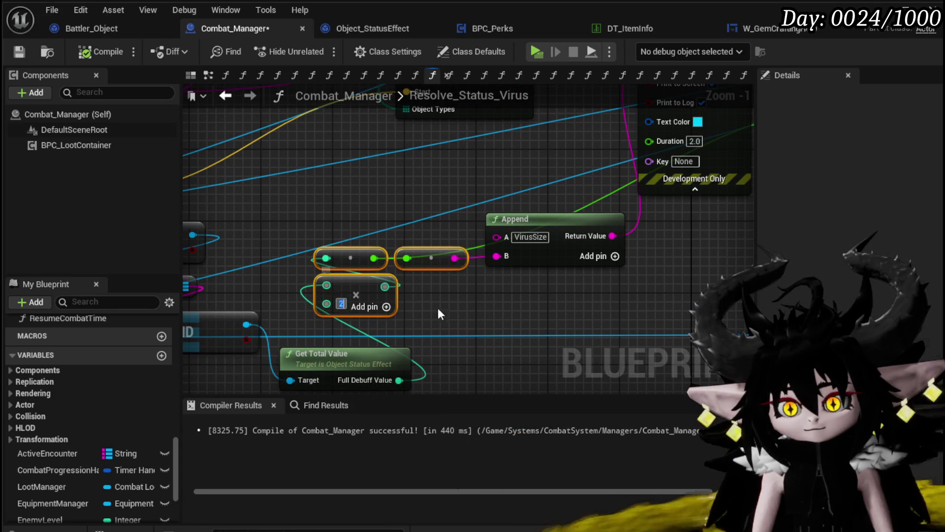
pyautogui.write('5')
pyautogui.click(471, 305)
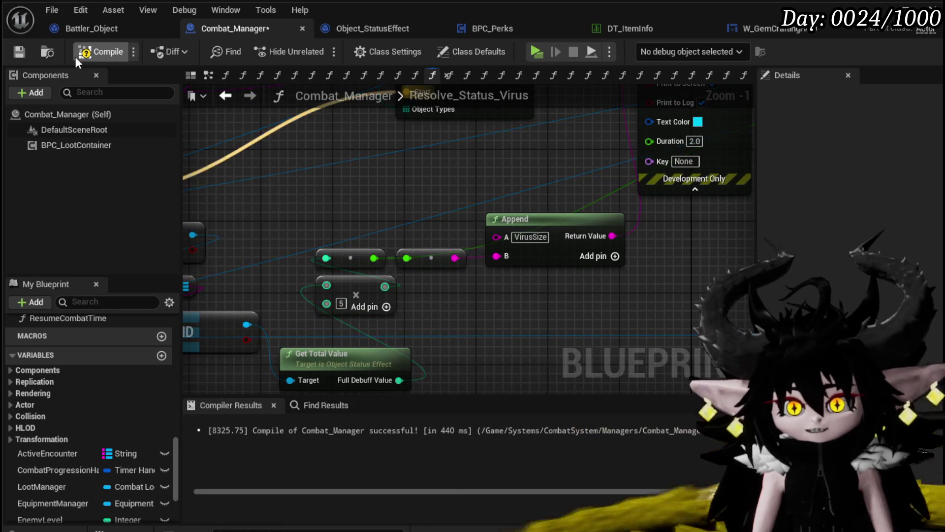
pyautogui.click(18, 52)
# Rewire Get Ground's execution straight to Multi Sphere Trace, bypassing the Print String node.
pyautogui.scroll(-1, 270, 291)
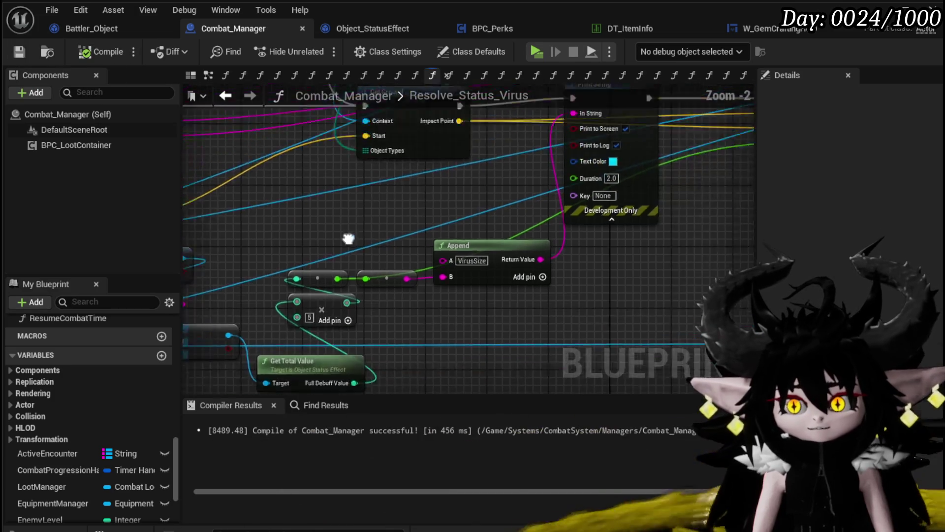
pyautogui.moveTo(270, 290); pyautogui.dragTo(282, 269)
pyautogui.moveTo(262, 204)
pyautogui.mouseDown()
pyautogui.moveTo(633, 211)
pyautogui.moveTo(578, 196)
pyautogui.moveTo(590, 196)
pyautogui.mouseUp()
pyautogui.scroll(-1, 601, 157)
pyautogui.moveTo(601, 157)
pyautogui.mouseDown()
pyautogui.moveTo(551, 245)
pyautogui.moveTo(606, 251)
pyautogui.mouseUp()
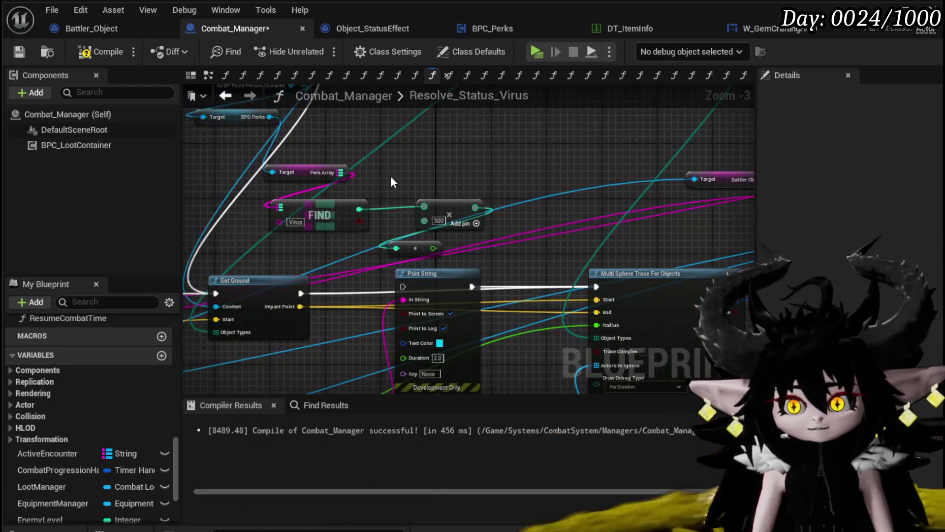
# Delete the leftover VALUES lookup and Cast To BP_ThirdPersonCharacter nodes.
pyautogui.moveTo(472, 202); pyautogui.dragTo(559, 237)
pyautogui.moveTo(445, 240)
pyautogui.mouseDown()
pyautogui.moveTo(529, 252)
pyautogui.moveTo(316, 274)
pyautogui.mouseUp()
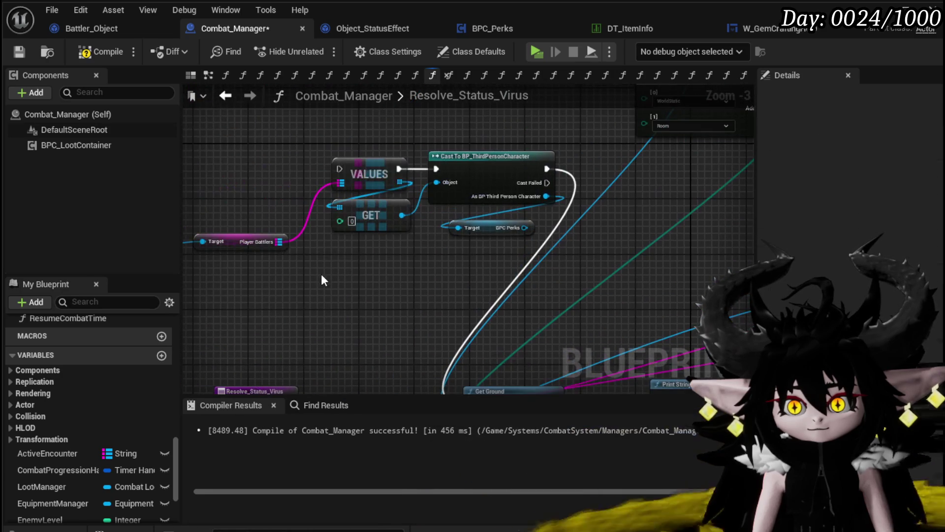
pyautogui.press('Delete')
pyautogui.moveTo(409, 263); pyautogui.dragTo(480, 264)
pyautogui.scroll(-2, 486, 221)
pyautogui.scroll(2, 343, 280)
pyautogui.scroll(-3, 343, 280)
pyautogui.scroll(2, 439, 220)
# Disable the breakpoint on the Damage Battler node.
pyautogui.moveTo(537, 202)
pyautogui.mouseDown()
pyautogui.moveTo(375, 205)
pyautogui.moveTo(416, 197)
pyautogui.moveTo(578, 234)
pyautogui.moveTo(369, 267)
pyautogui.moveTo(370, 259)
pyautogui.mouseUp()
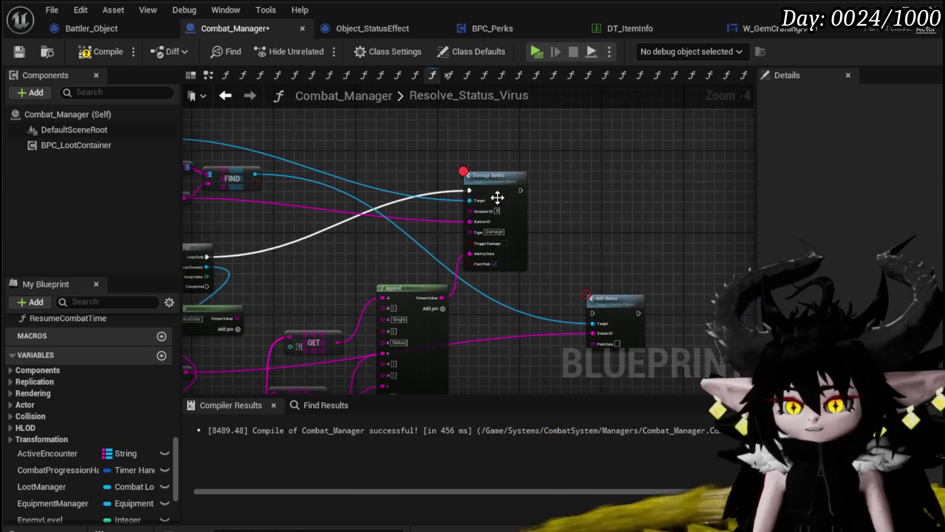
pyautogui.rightClick(506, 186)
pyautogui.click(578, 476)
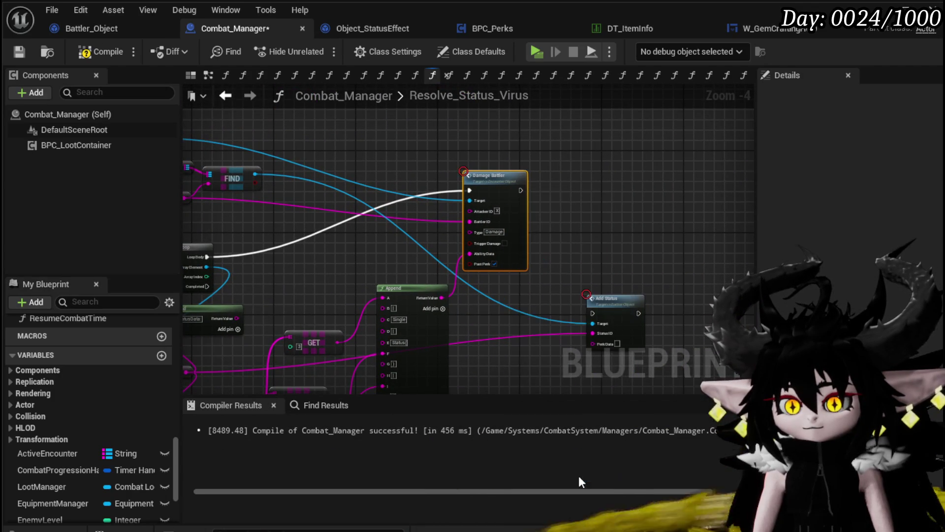
pyautogui.moveTo(571, 323)
pyautogui.mouseDown()
pyautogui.moveTo(676, 345)
pyautogui.moveTo(867, 307)
pyautogui.mouseUp()
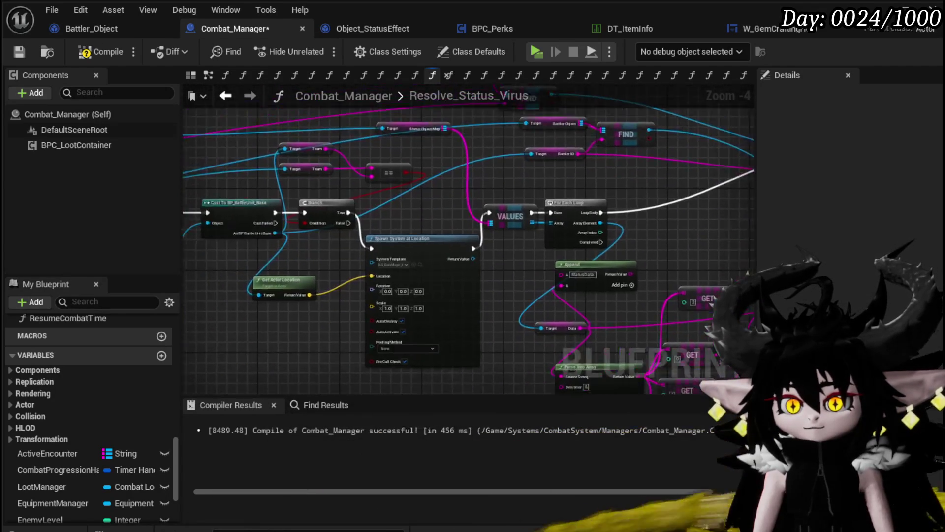
pyautogui.scroll(-3, 541, 250)
# Recompile Combat_Manager and search Object_StatusEffect for its Print String nodes.
pyautogui.click(101, 51)
pyautogui.click(376, 29)
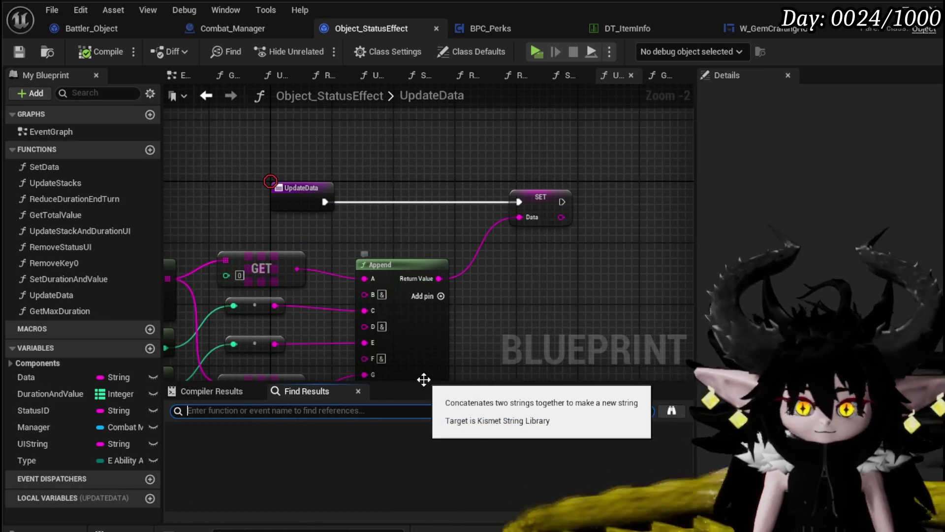
pyautogui.click(199, 227)
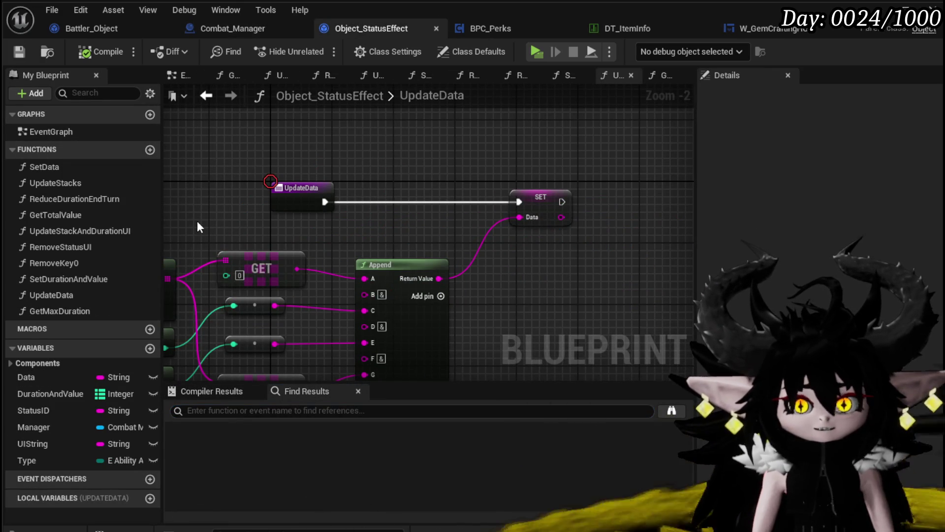
pyautogui.click(345, 411)
pyautogui.write('P')
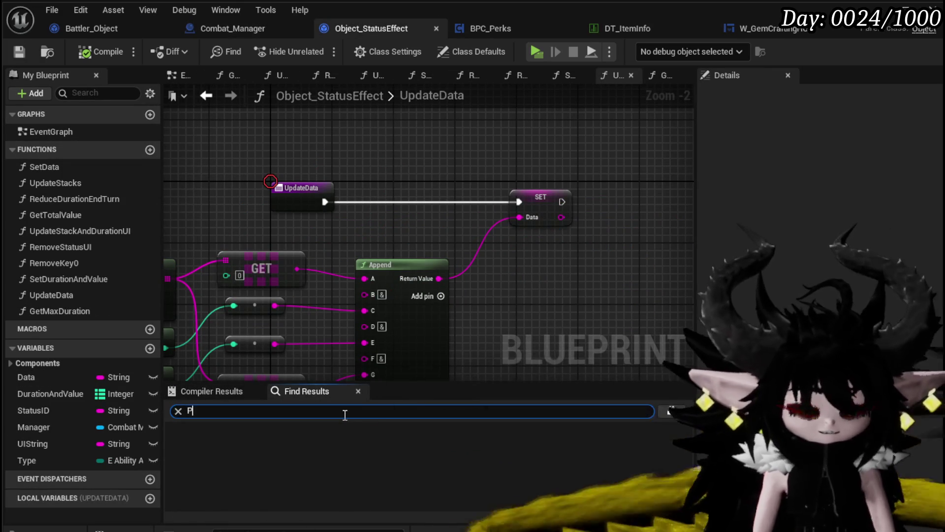
pyautogui.write('ng')
pyautogui.press('Return')
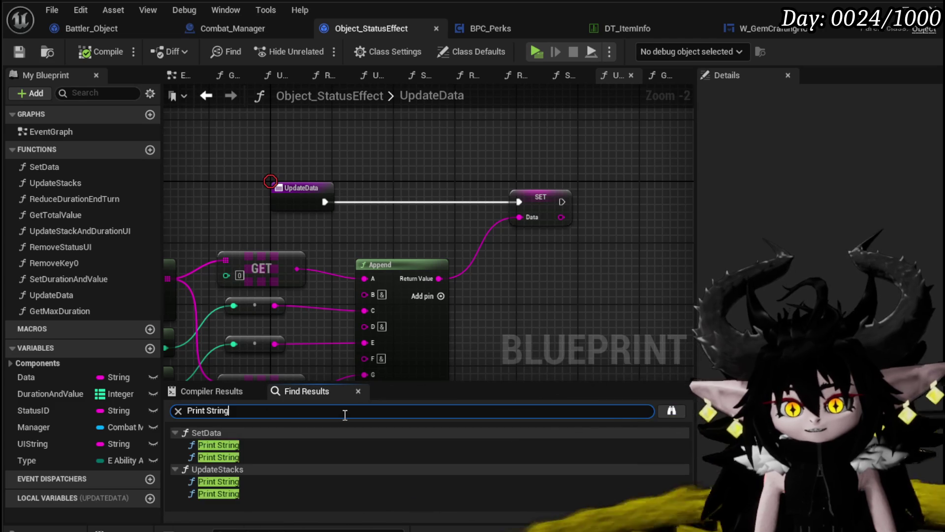
# Remove both Print String nodes from SetData, wiring SET straight to Get Data Table Row.
pyautogui.click(242, 445)
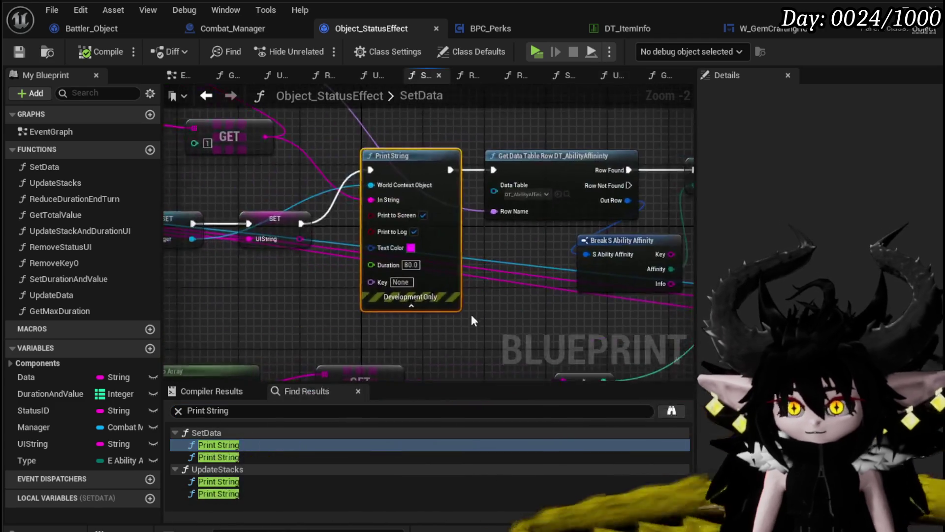
pyautogui.moveTo(539, 155); pyautogui.dragTo(539, 155)
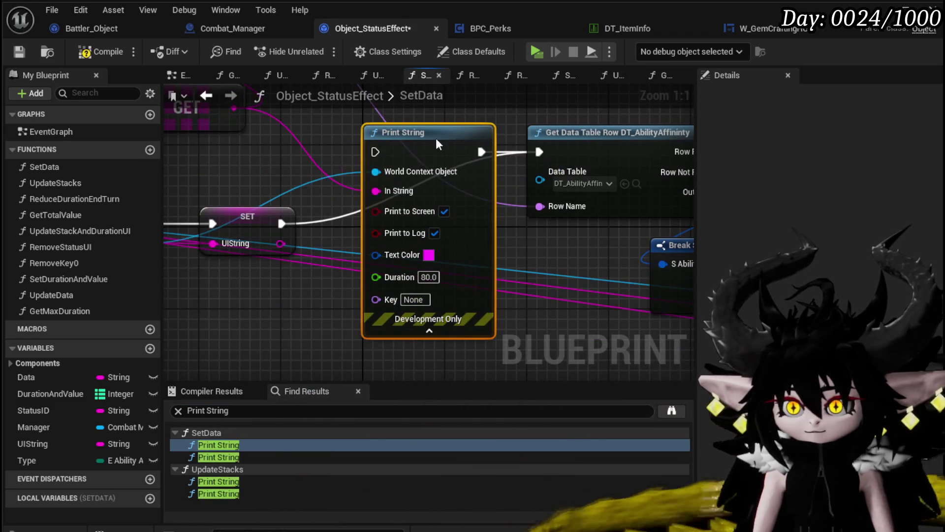
pyautogui.press('Delete')
pyautogui.click(227, 456)
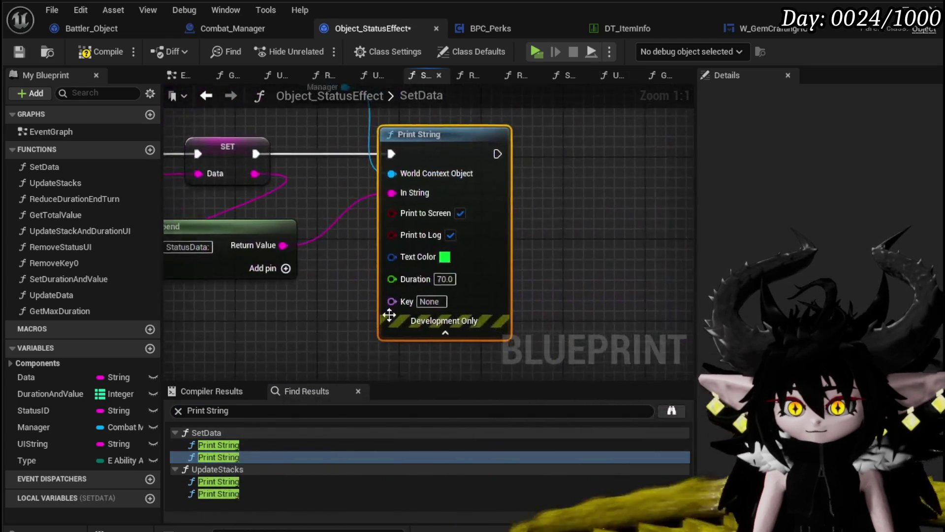
pyautogui.moveTo(377, 230); pyautogui.dragTo(377, 232)
pyautogui.press('Delete')
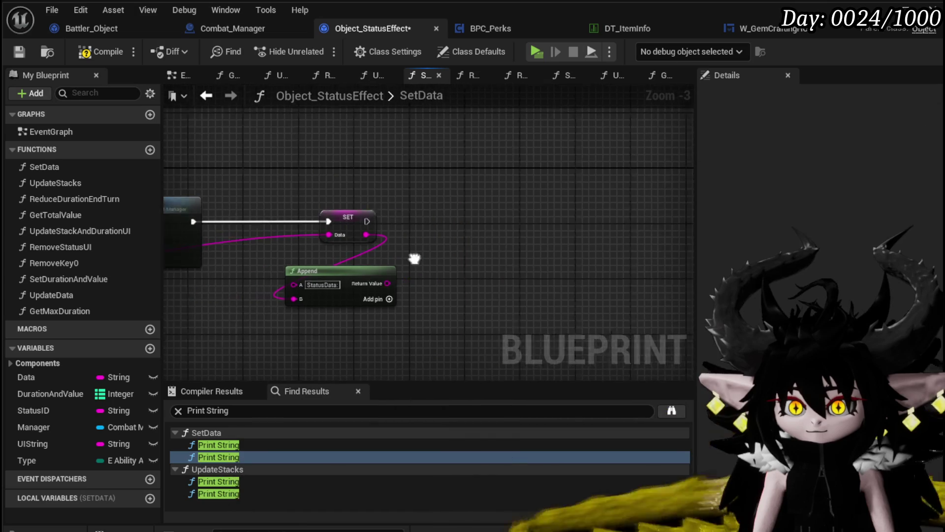
# Remove both UpdateStacks Print String nodes, wiring the Branch True and False outputs straight to ADD.
pyautogui.click(220, 481)
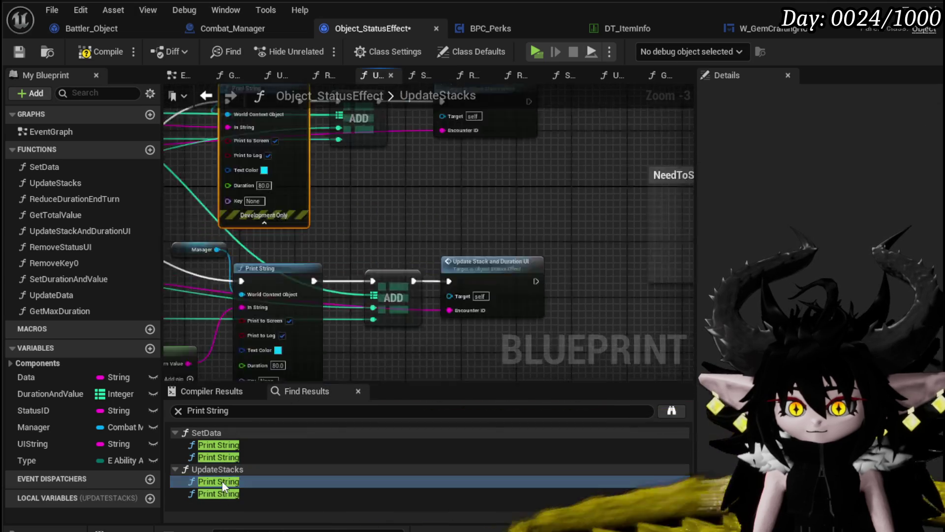
pyautogui.moveTo(297, 335); pyautogui.dragTo(603, 230)
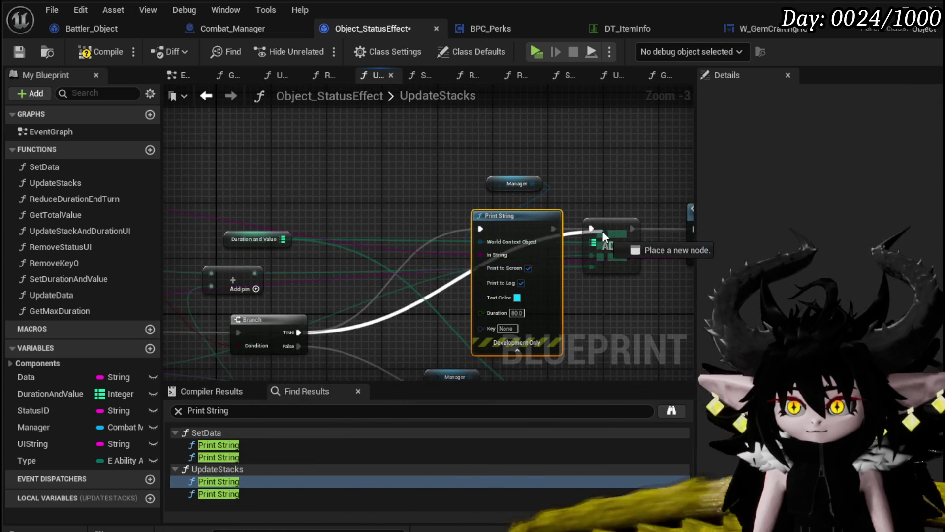
pyautogui.press('Delete')
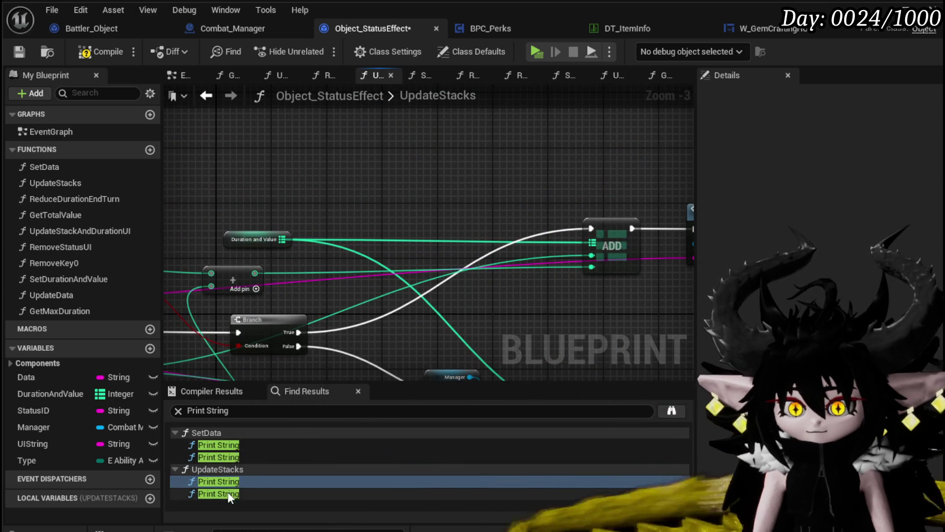
pyautogui.click(228, 491)
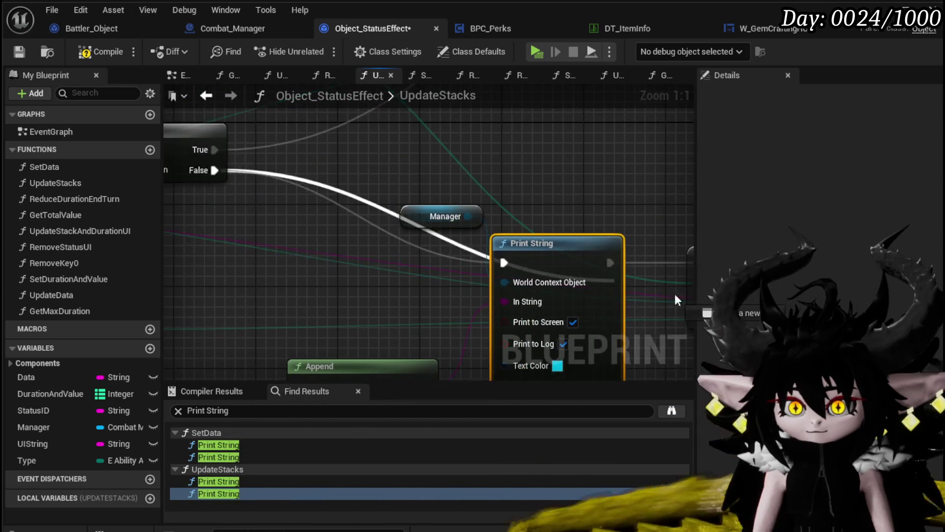
pyautogui.moveTo(532, 263); pyautogui.dragTo(639, 264)
pyautogui.press('Delete')
pyautogui.scroll(-3, 347, 181)
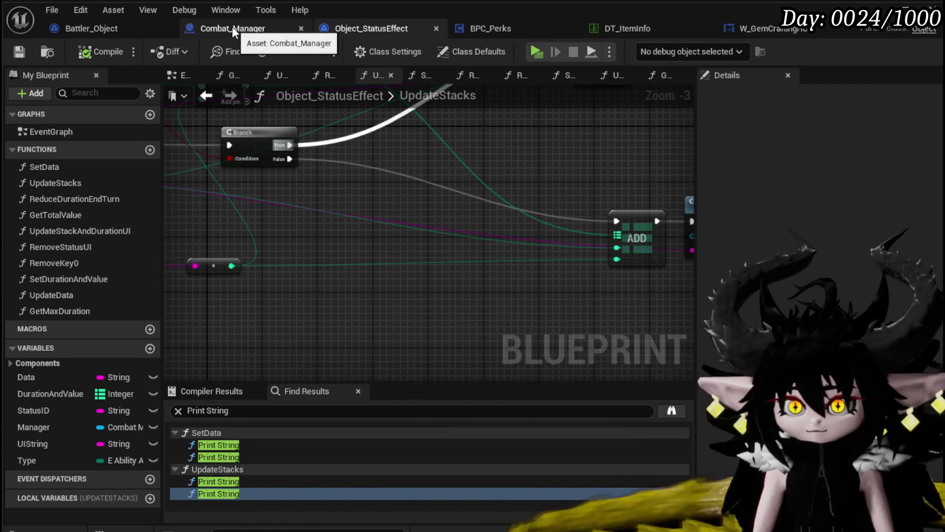
pyautogui.click(90, 31)
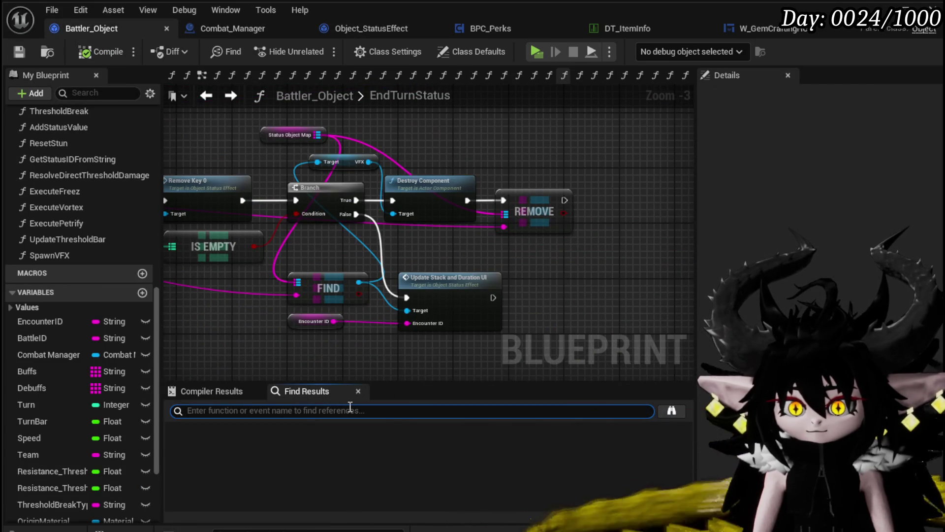
# Strip ReduceStatusValue's Print String plus its unused Enum to String and Combat Manager getter.
pyautogui.write('Print String')
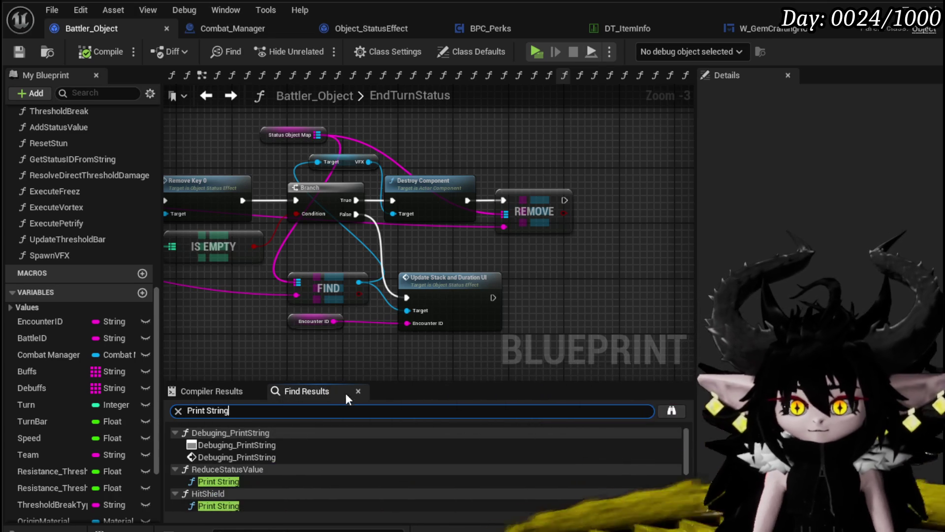
pyautogui.click(273, 451)
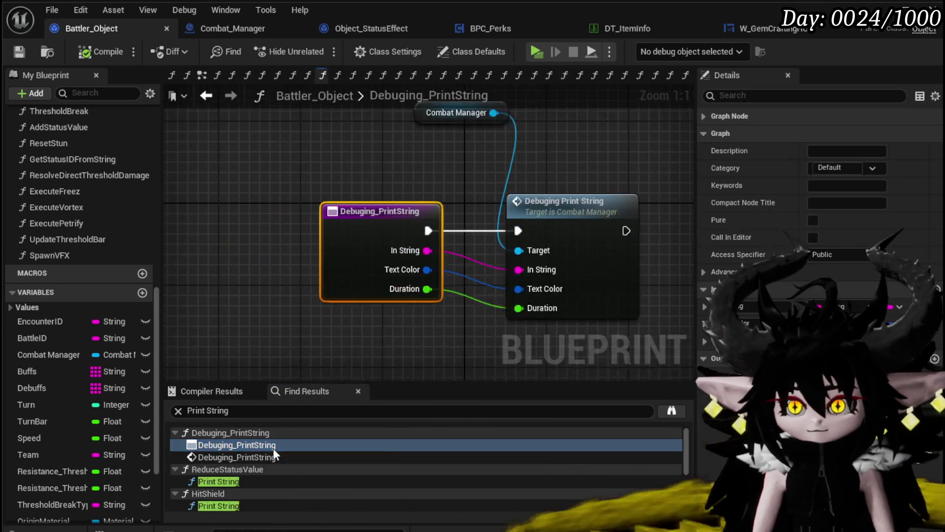
pyautogui.click(255, 482)
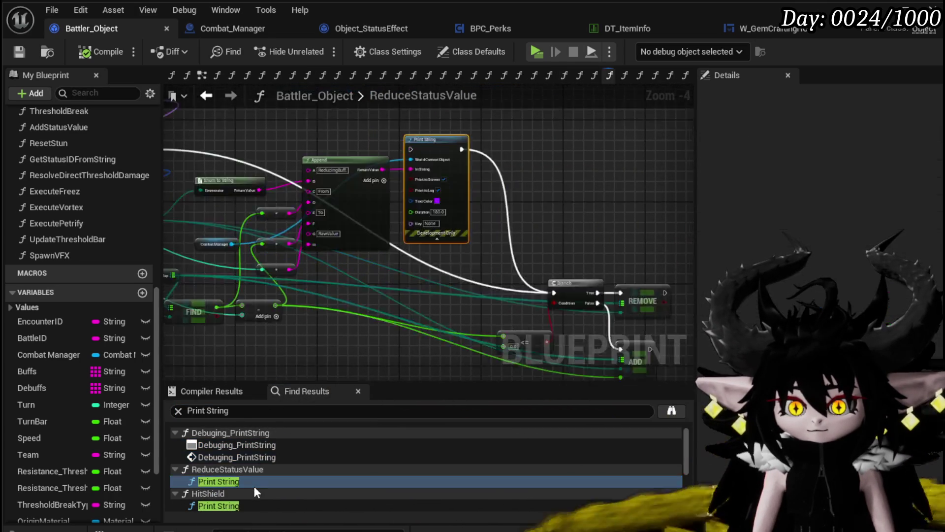
pyautogui.scroll(-3, 369, 139)
pyautogui.moveTo(358, 128); pyautogui.dragTo(464, 172)
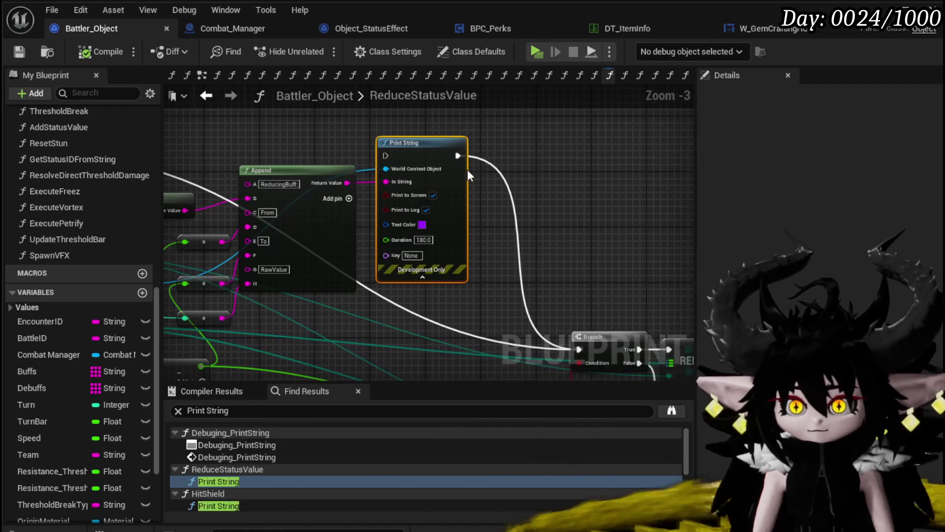
pyautogui.scroll(-3, 472, 169)
pyautogui.scroll(4, 495, 151)
pyautogui.scroll(-1, 552, 165)
pyautogui.scroll(-1, 550, 159)
pyautogui.click(374, 163)
pyautogui.press('Delete')
pyautogui.click(351, 220)
pyautogui.press('Delete')
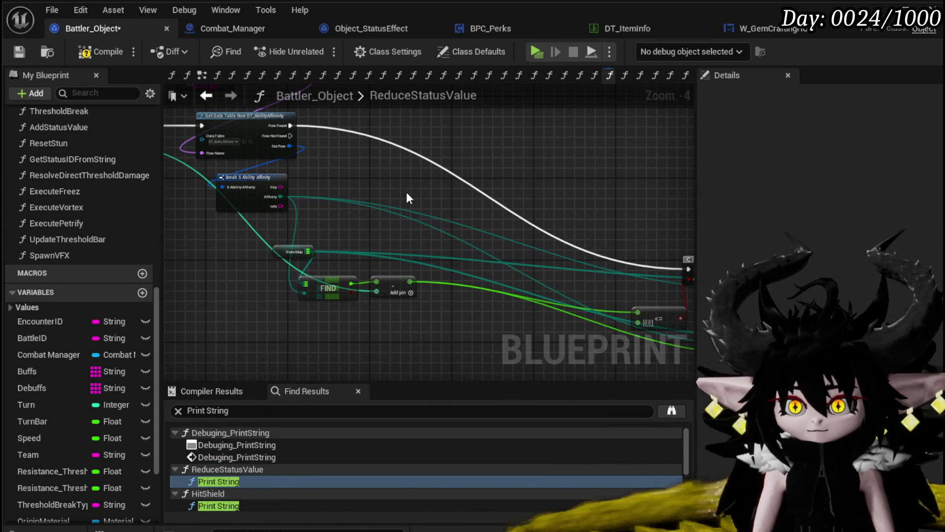
pyautogui.moveTo(391, 193); pyautogui.dragTo(327, 193)
# Delete the Print String nodes from HitShield and Resolve End Turn Status.
pyautogui.click(214, 507)
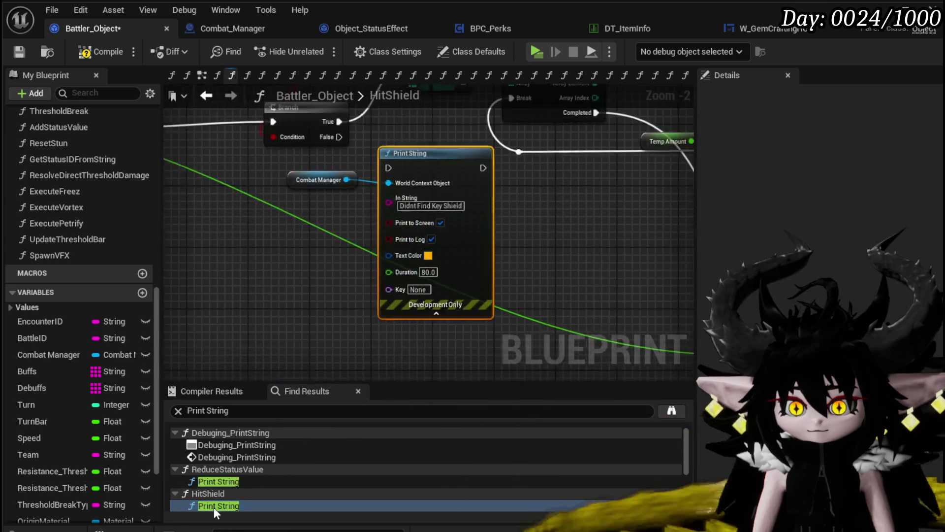
pyautogui.click(391, 196)
pyautogui.press('Delete')
pyautogui.scroll(-2, 254, 477)
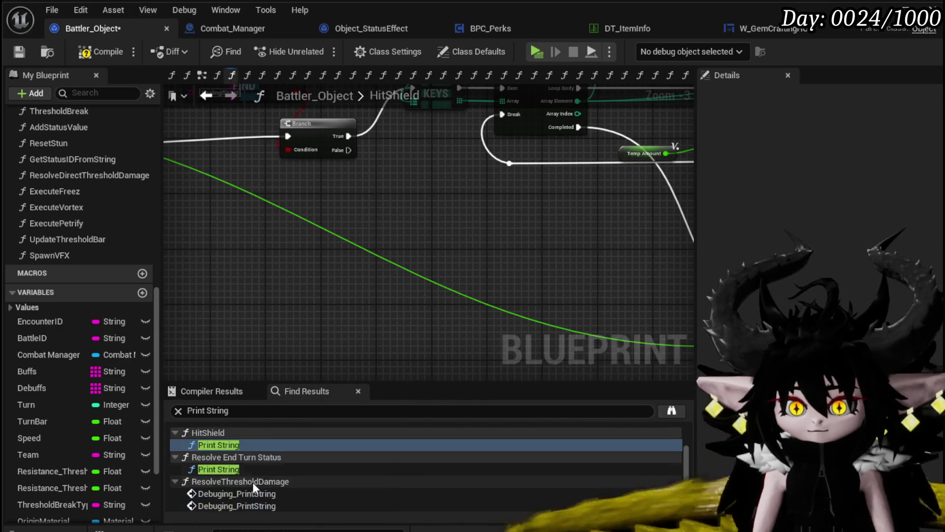
pyautogui.click(235, 471)
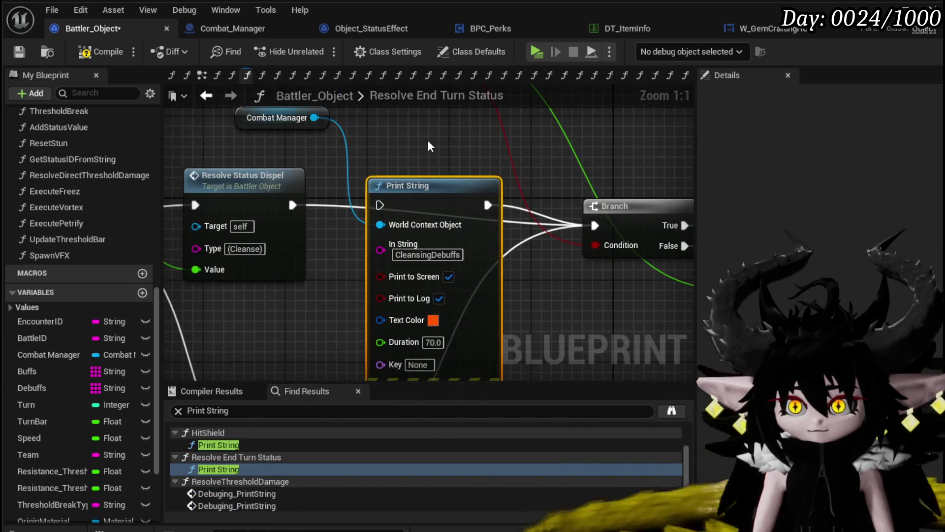
pyautogui.click(427, 139)
pyautogui.press('Delete')
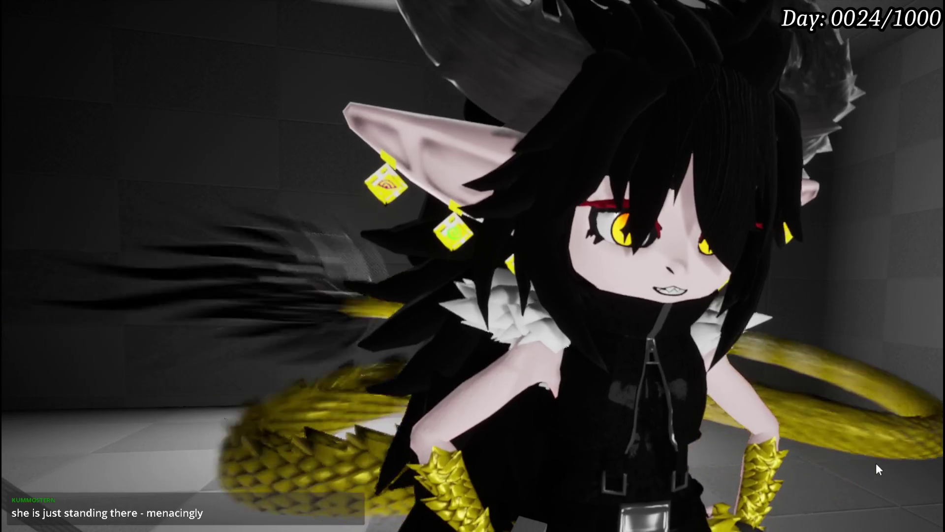
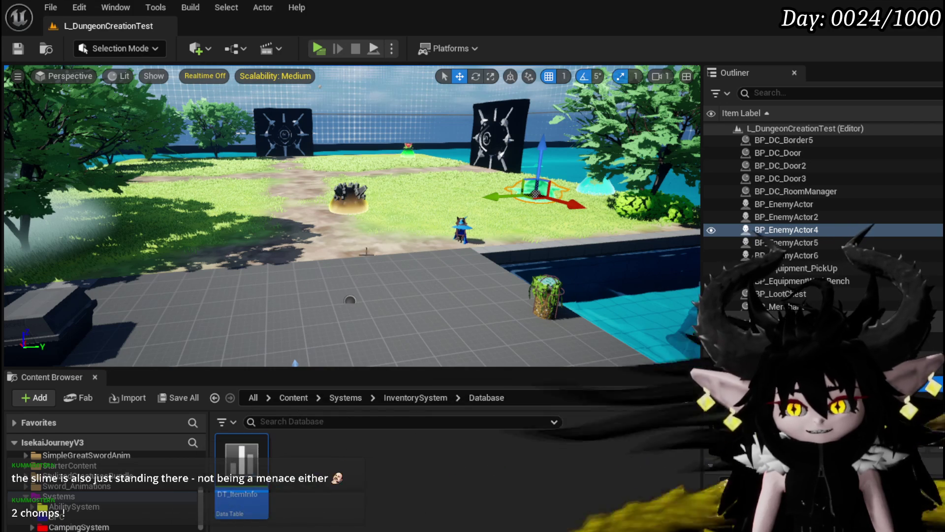
# Save the L_DungeonCreationTest level.
pyautogui.click(21, 50)
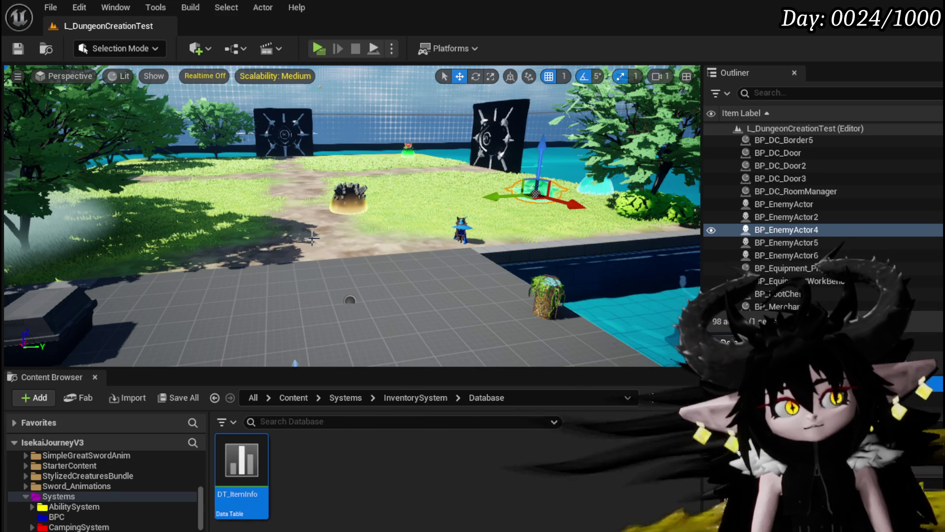
pyautogui.click(18, 49)
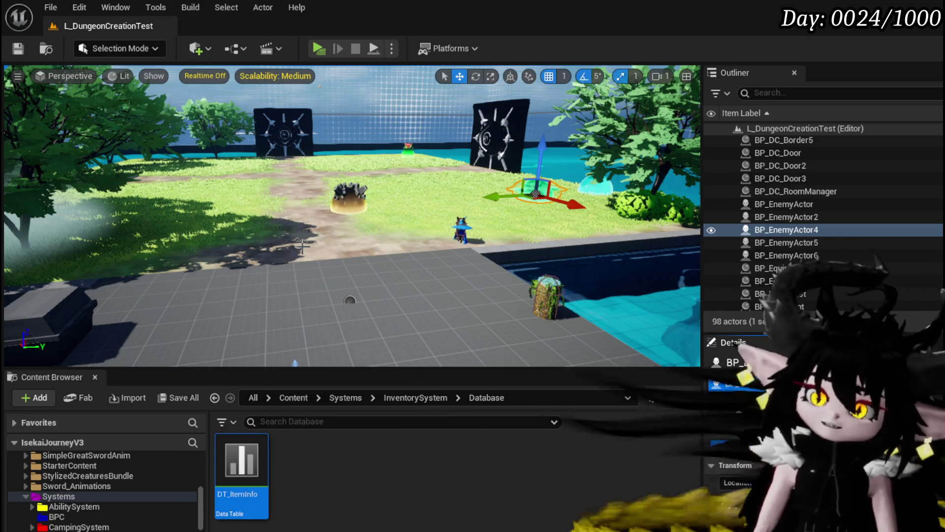
pyautogui.moveTo(302, 245)
pyautogui.mouseDown()
pyautogui.moveTo(283, 224)
pyautogui.moveTo(296, 229)
pyautogui.mouseUp()
pyautogui.hotkey('ctrl', 's')
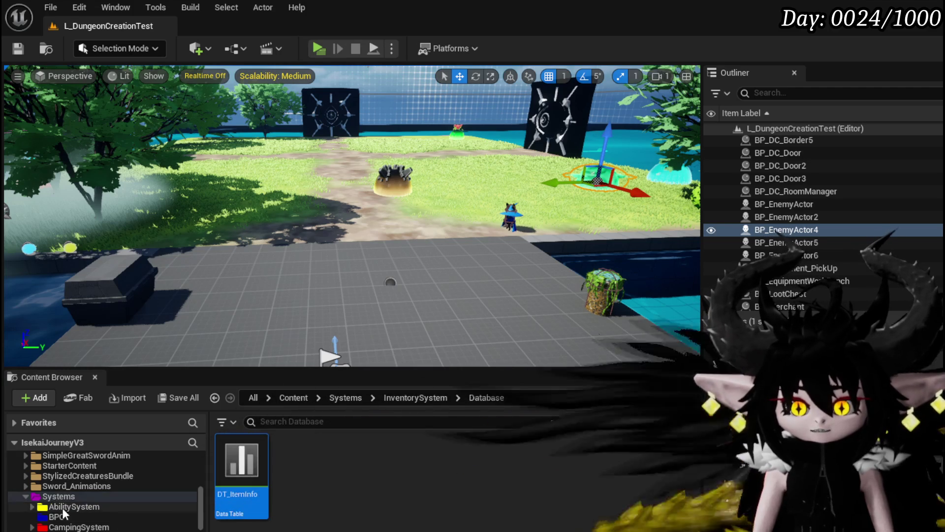
# Shift the viewport to the right and start a play-in-editor preview of the level.
pyautogui.scroll(-3, 89, 503)
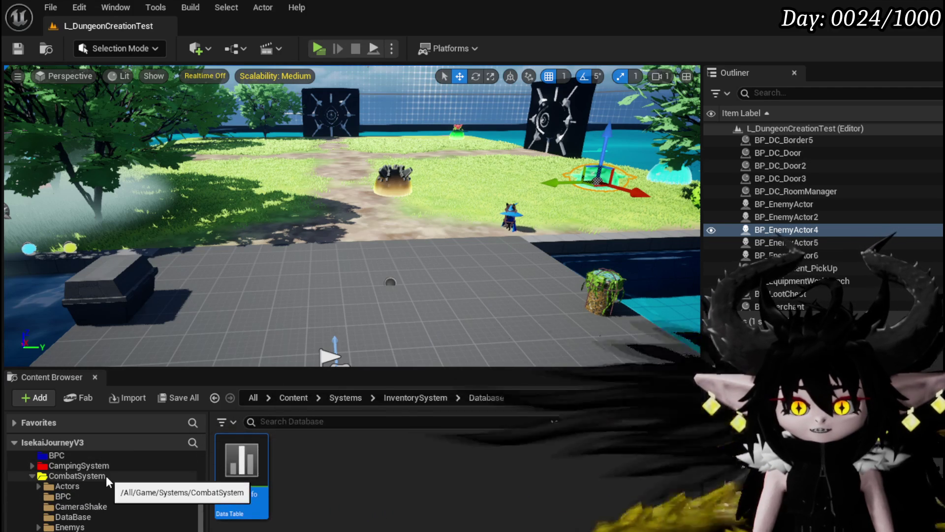
pyautogui.press('d')
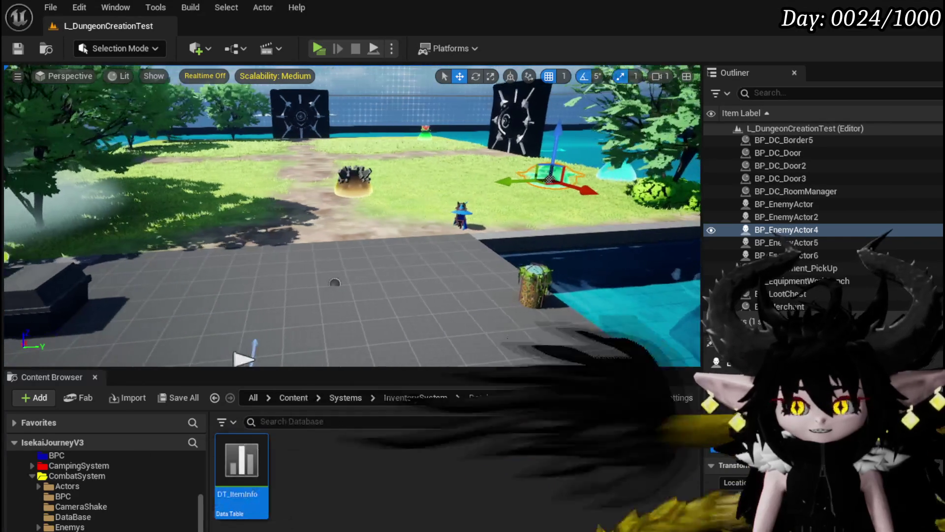
pyautogui.press('d')
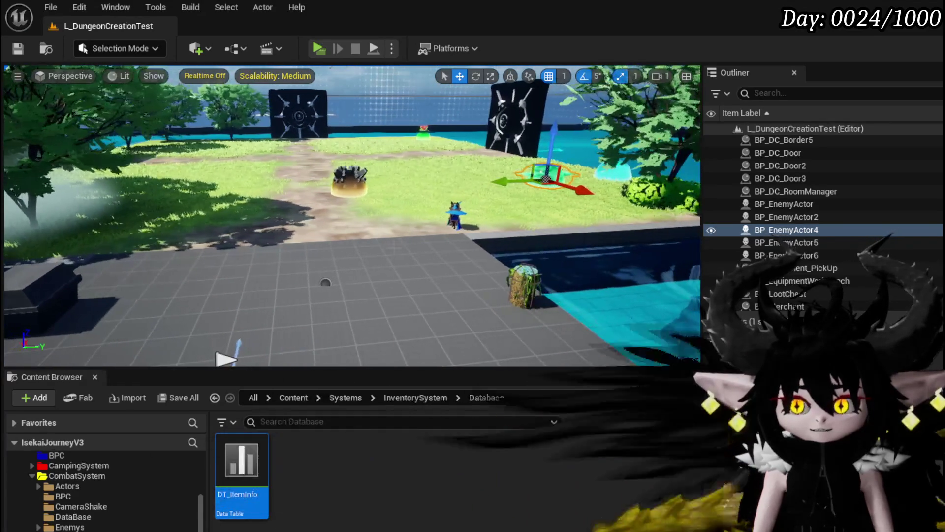
pyautogui.click(318, 49)
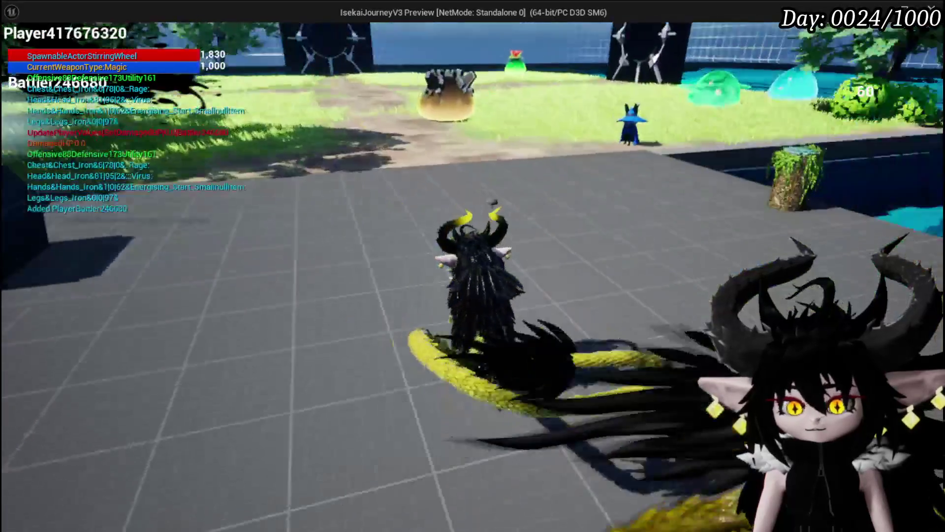
# At the bench, socket the red Always_Burn gem into Iron_Hands' empty gem slot and confirm.
pyautogui.press('w')
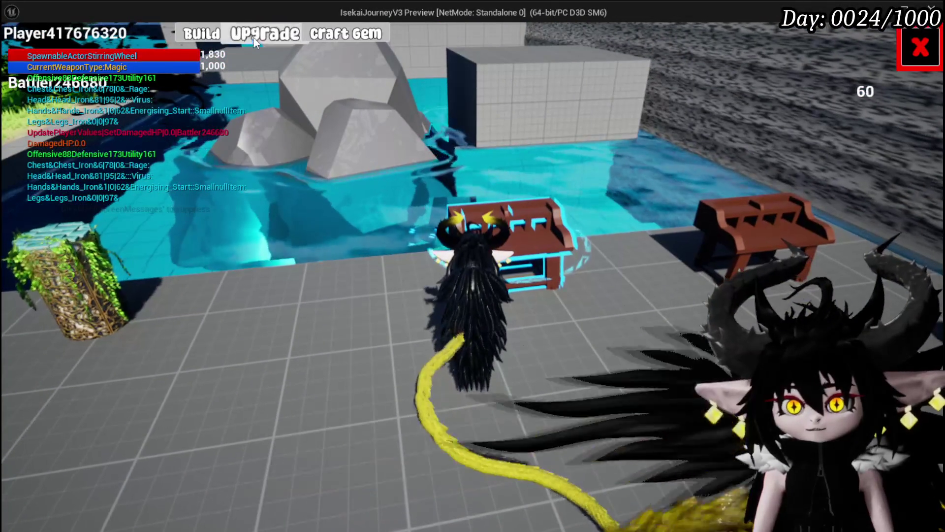
pyautogui.click(253, 37)
pyautogui.click(175, 92)
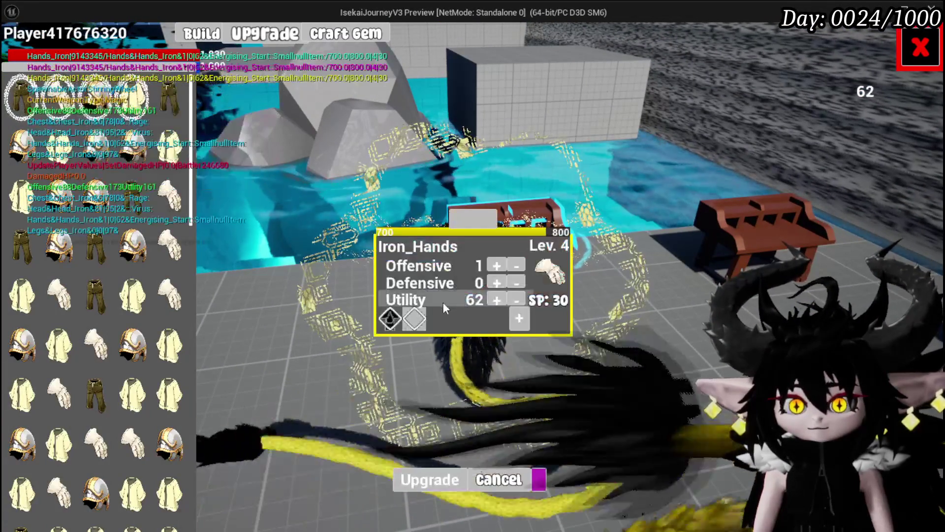
pyautogui.click(424, 314)
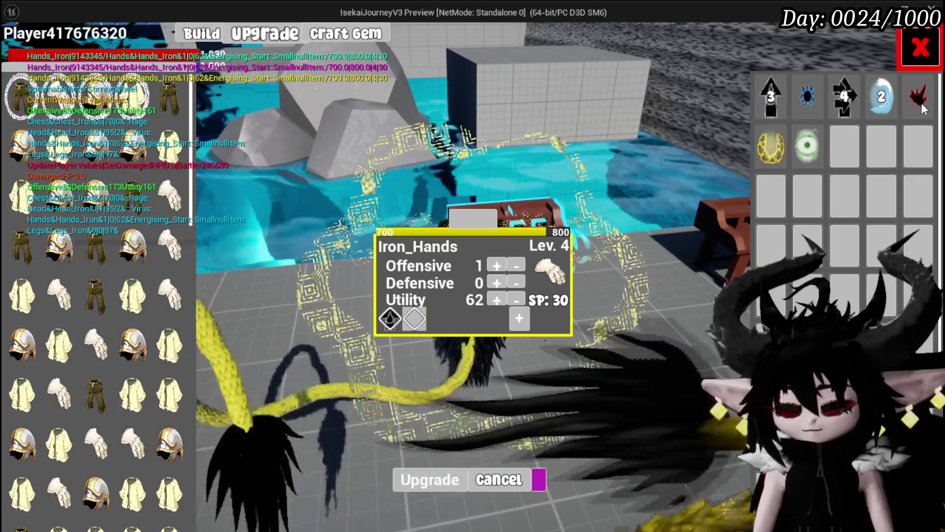
pyautogui.click(922, 108)
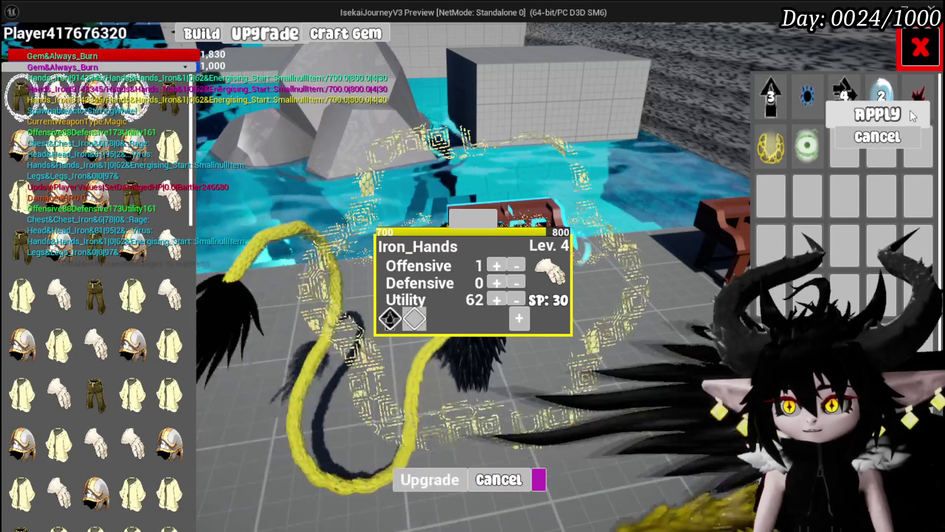
pyautogui.click(911, 111)
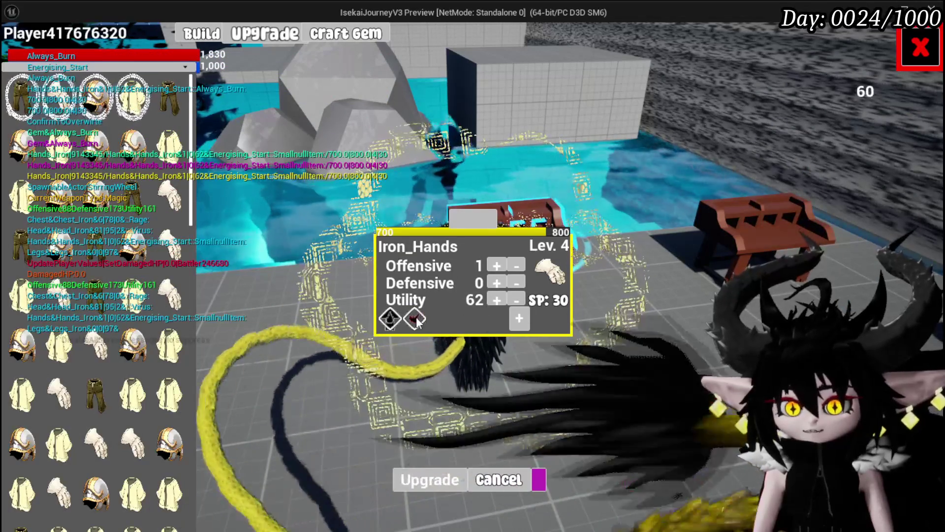
pyautogui.click(497, 479)
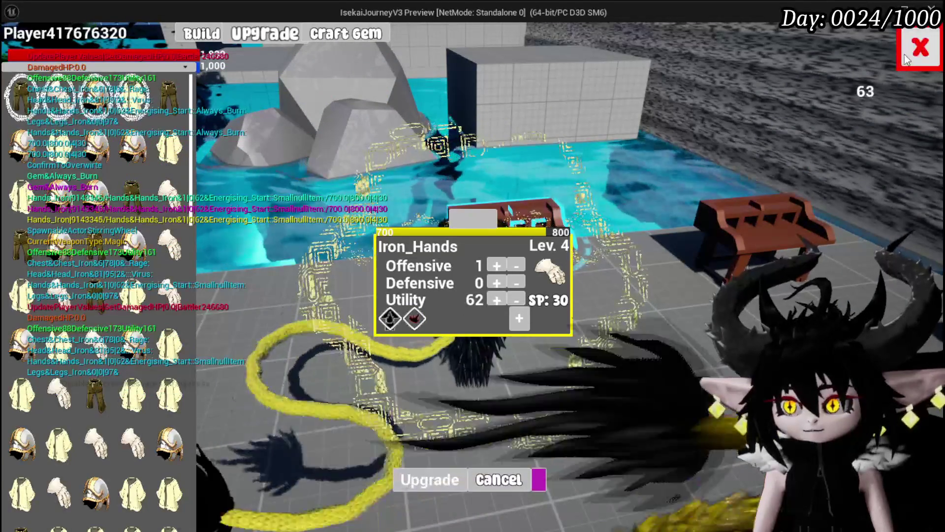
pyautogui.click(919, 47)
pyautogui.press('Escape')
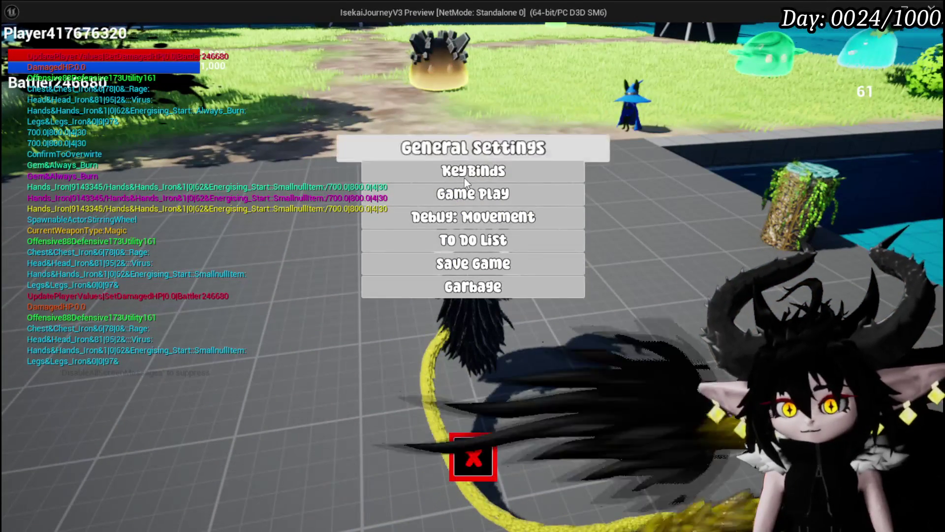
# Save the game from the game menu, then close the menu.
pyautogui.click(391, 266)
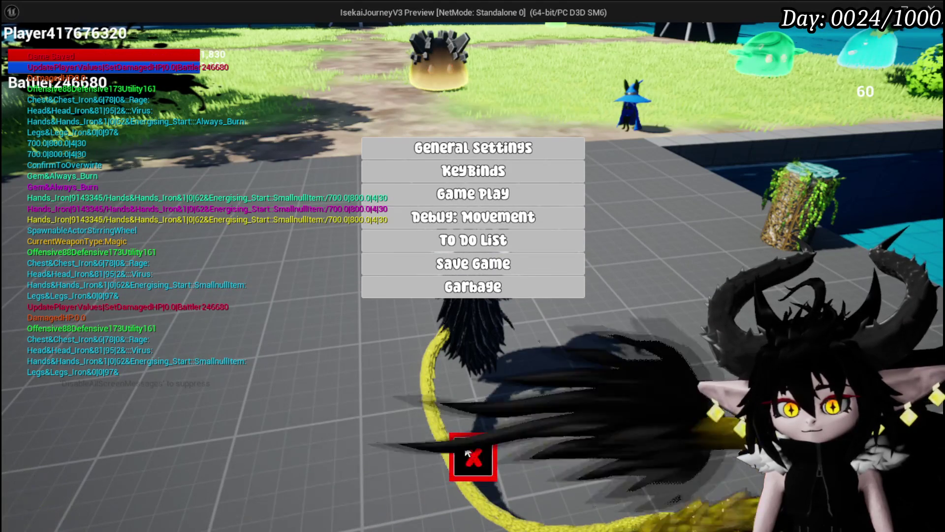
pyautogui.click(480, 452)
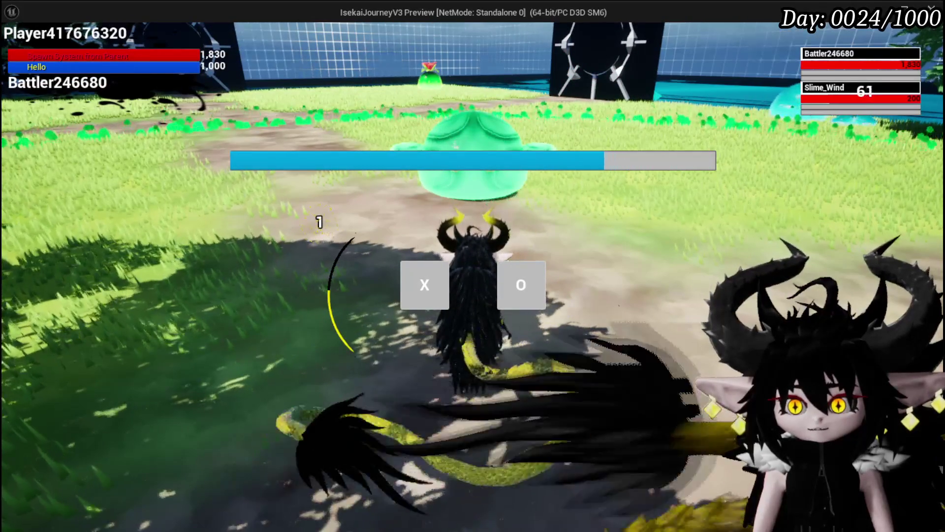
# Answer the X/O prompt and hit the wind slimes with an aimed Splash Move.
pyautogui.click(415, 268)
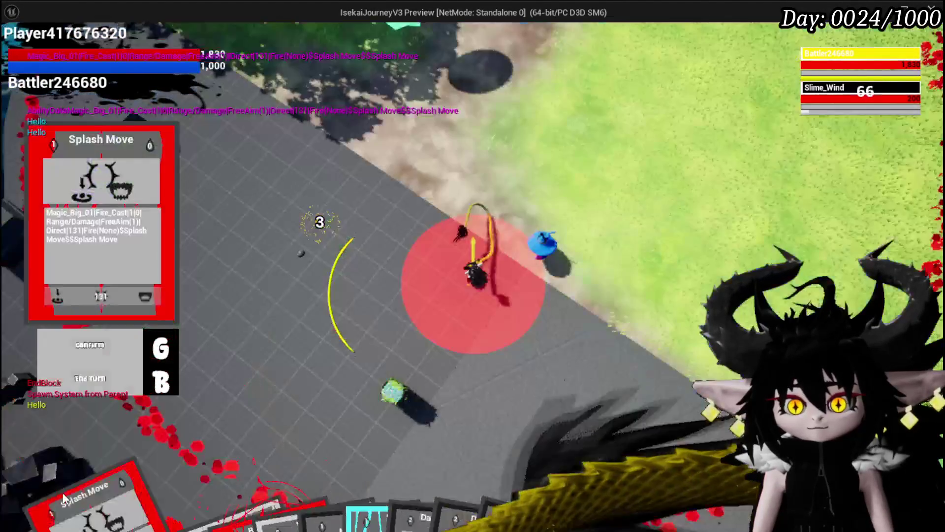
pyautogui.click(63, 492)
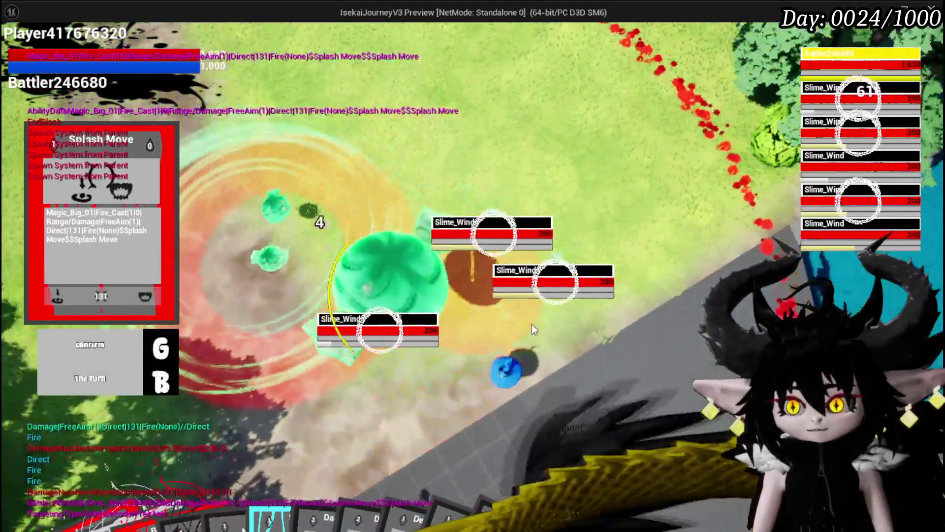
pyautogui.click(532, 328)
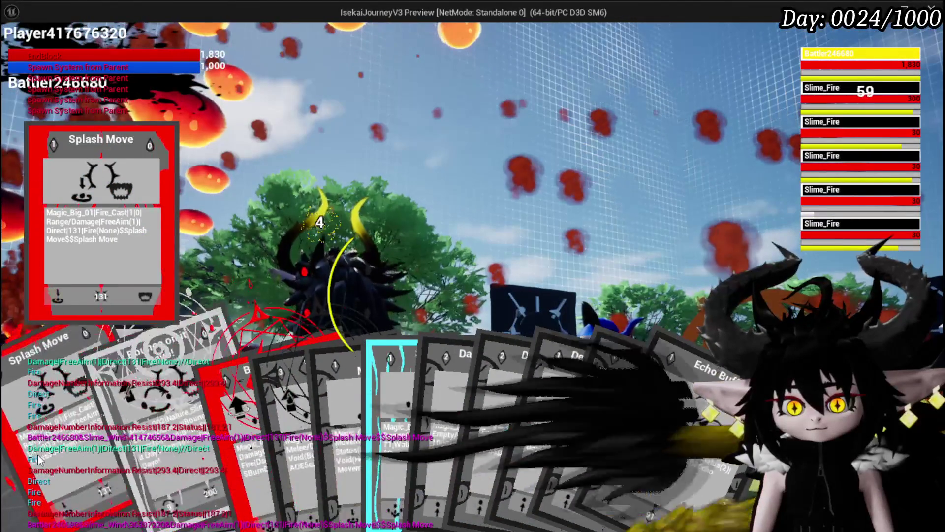
# Cast Splash Move repeatedly on the Slime_Fire group until it is cleared.
pyautogui.click(99, 429)
pyautogui.click(401, 345)
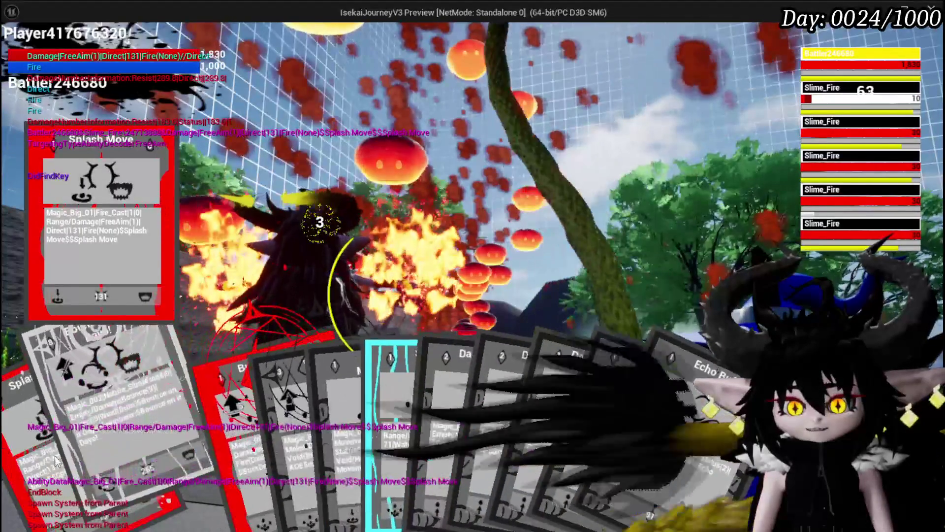
pyautogui.click(35, 451)
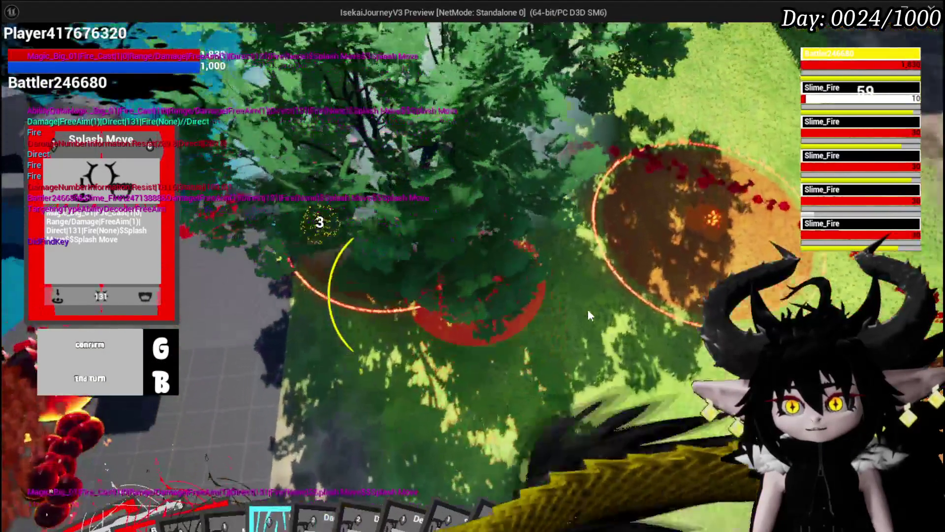
pyautogui.click(587, 309)
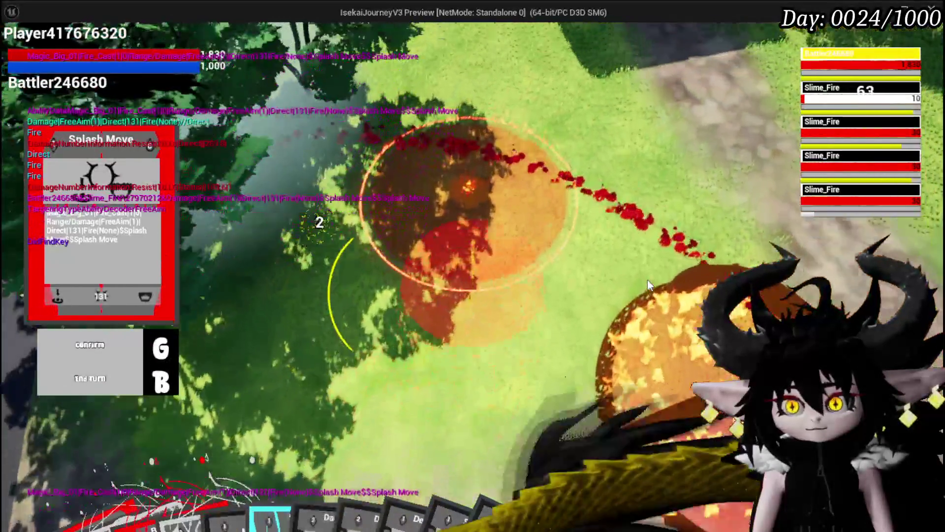
pyautogui.click(647, 280)
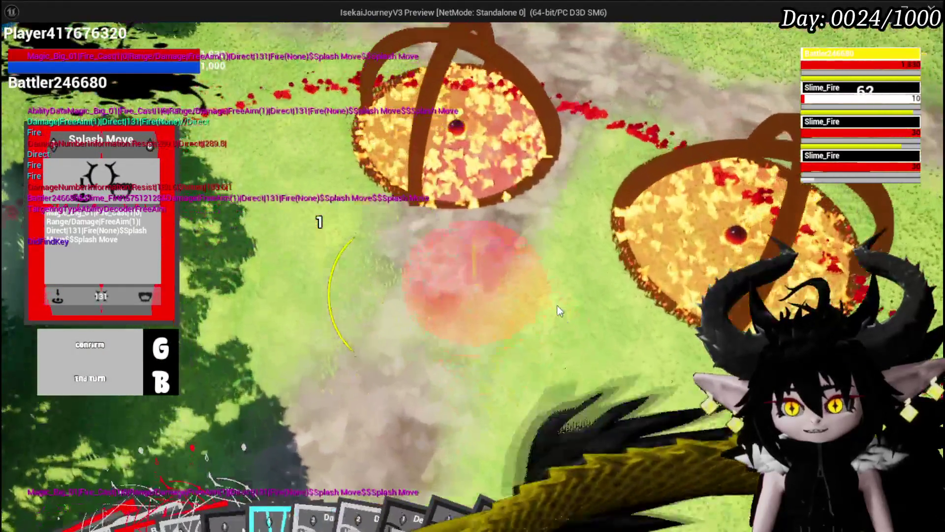
pyautogui.click(559, 309)
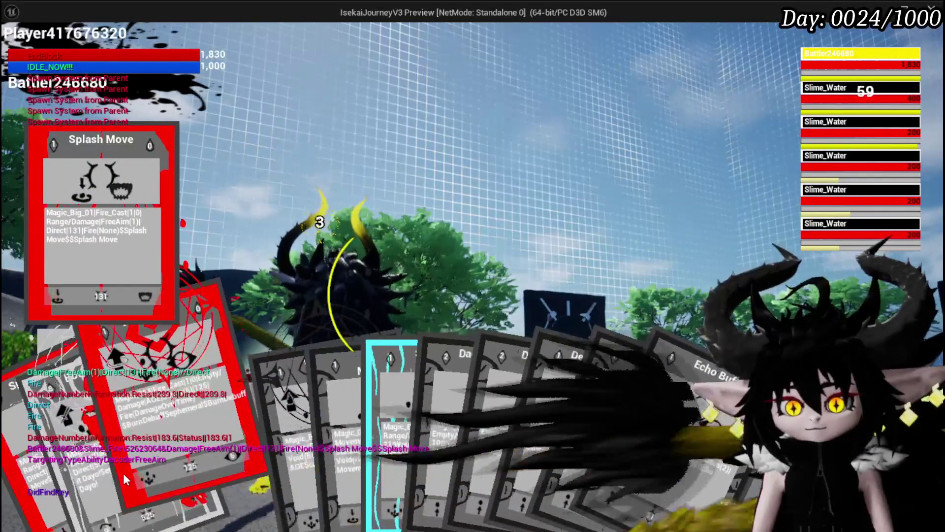
# Finish the Slime_Water enemies with Burn Debuff and Splash Move, confirming targets with G.
pyautogui.click(126, 479)
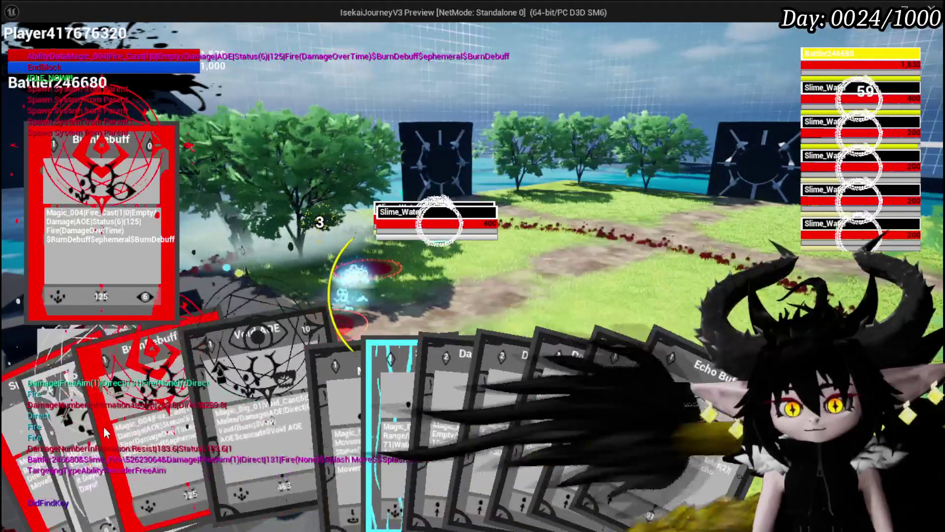
pyautogui.click(107, 433)
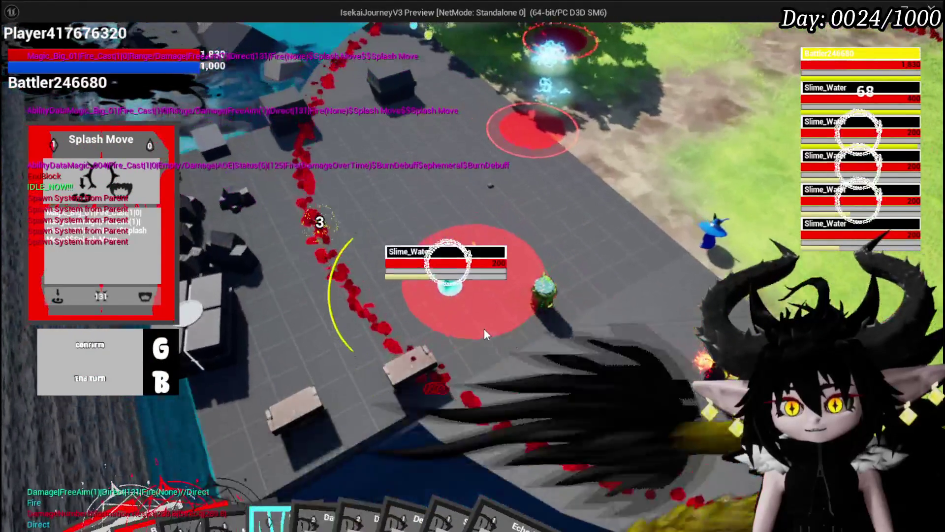
pyautogui.press('g')
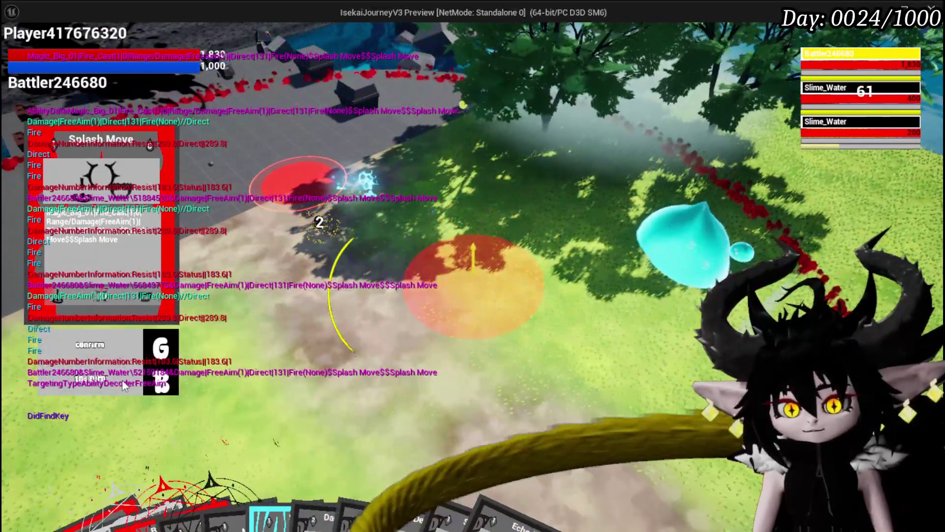
pyautogui.moveTo(74, 433)
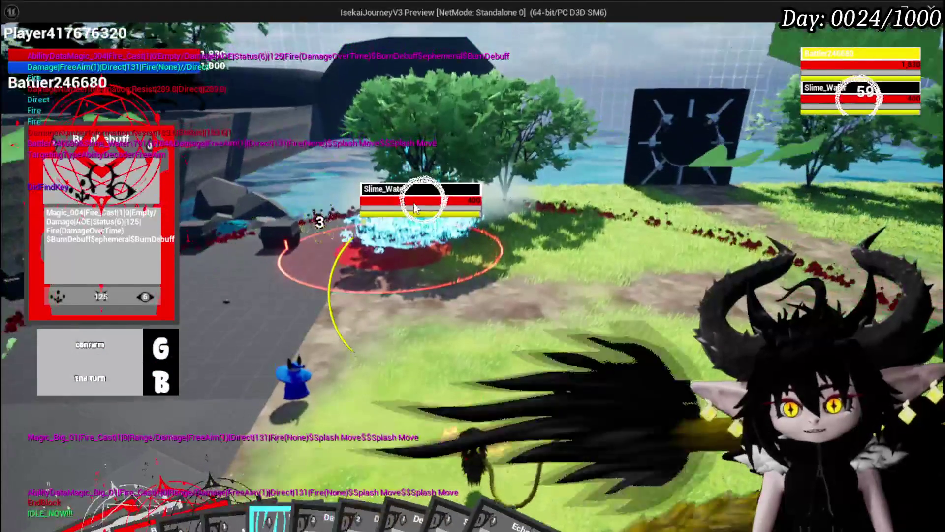
pyautogui.press('g')
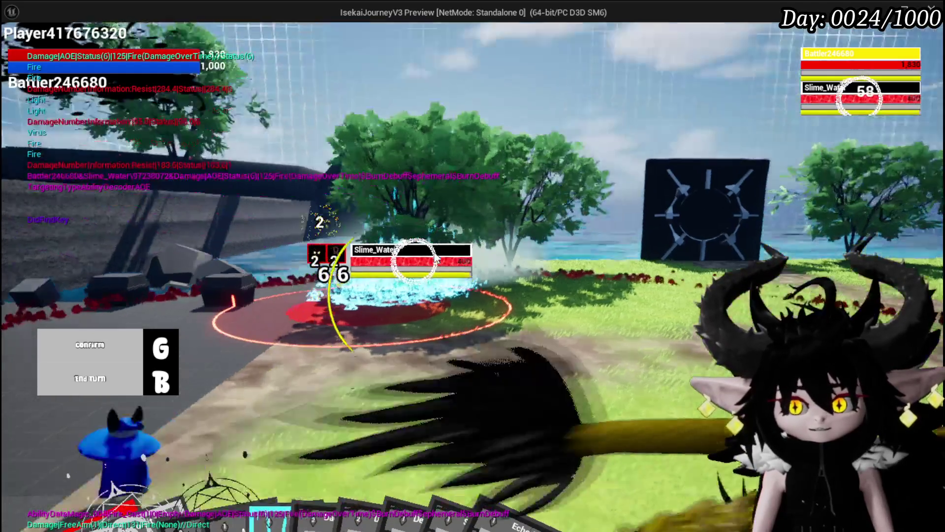
pyautogui.click(433, 251)
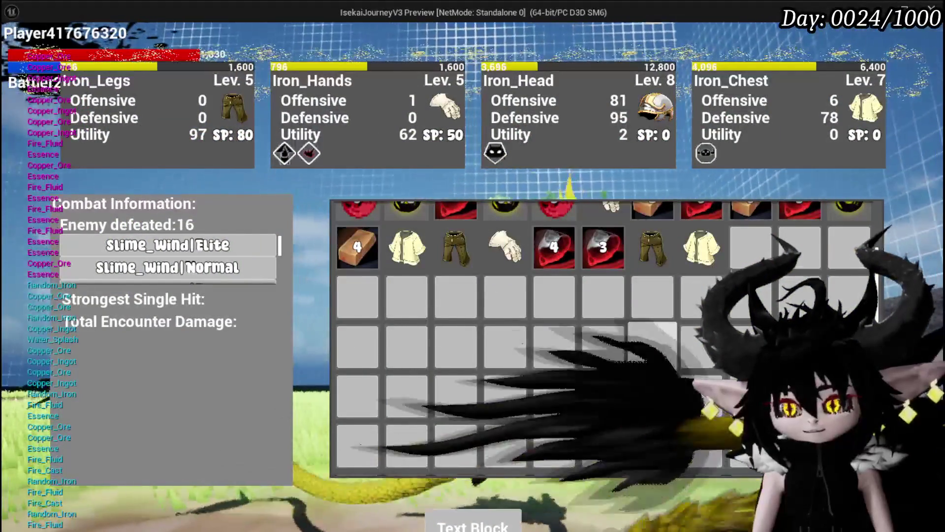
# Close the inventory and pause menu, walk to the poolside bench, and open the player menu.
pyautogui.scroll(3, 650, 349)
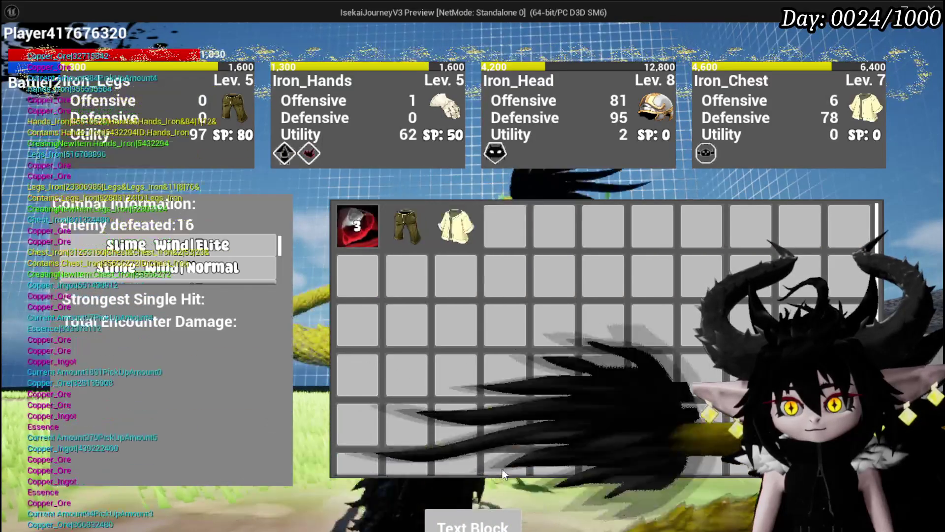
pyautogui.press('i')
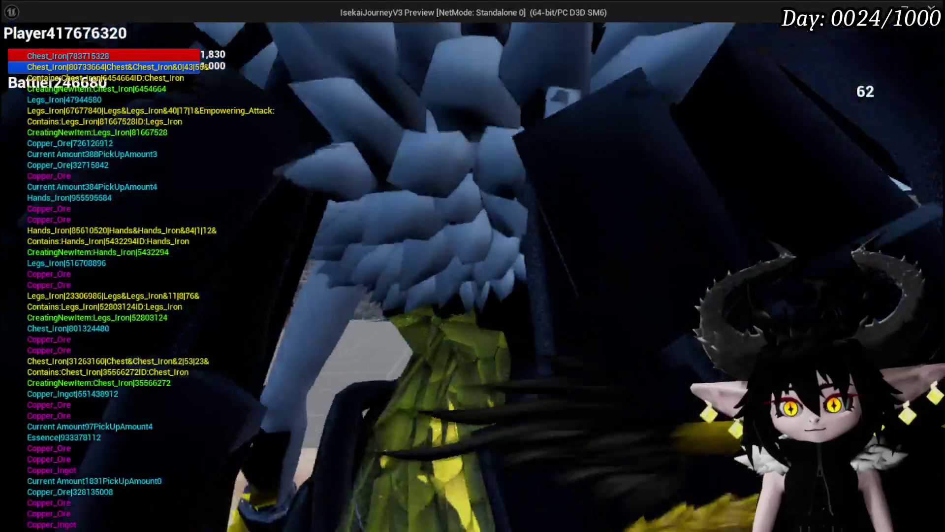
pyautogui.press('w')
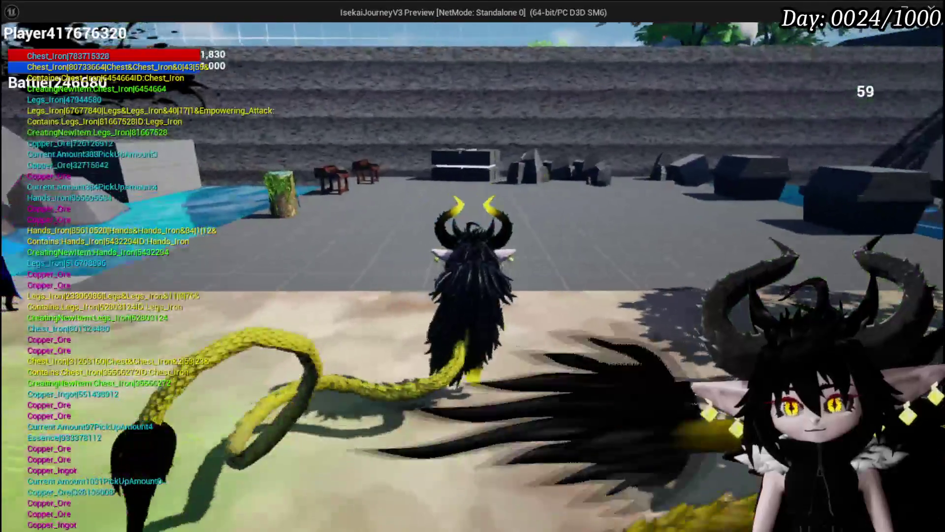
pyautogui.press('w')
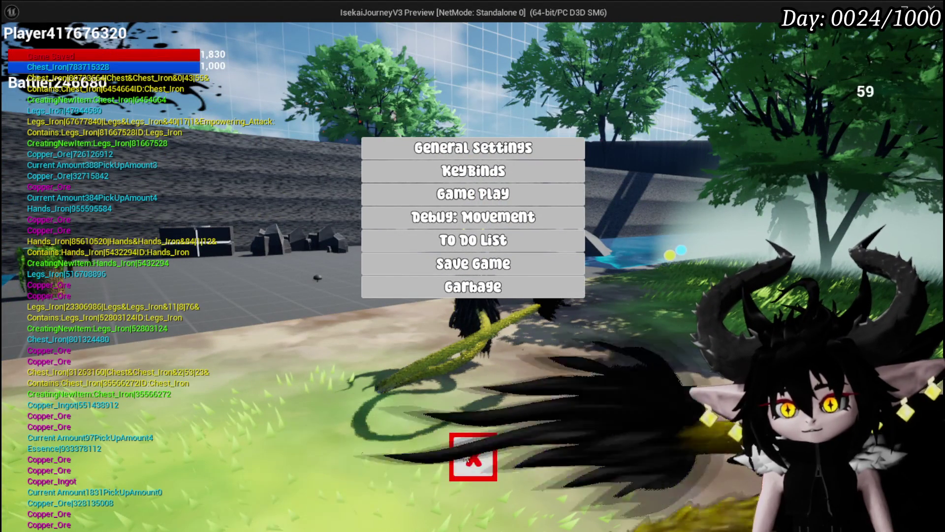
pyautogui.press('Escape')
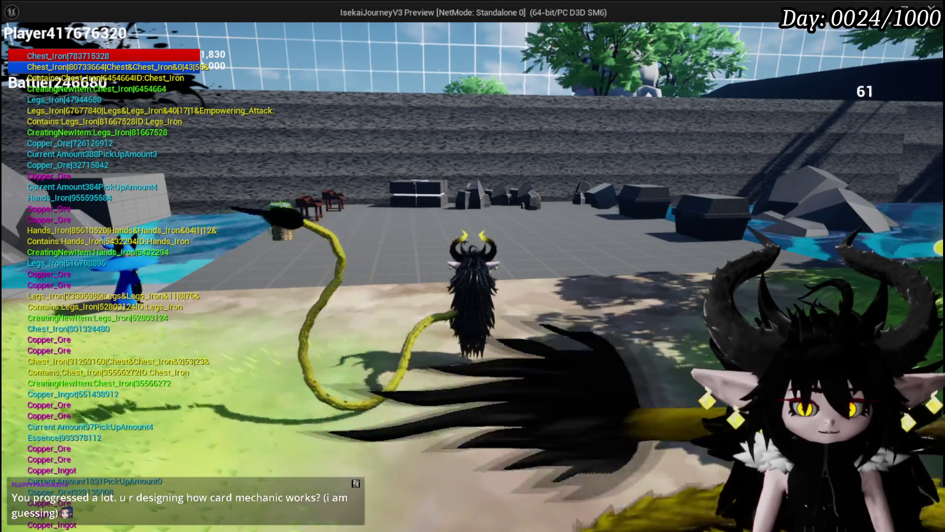
pyautogui.press('w')
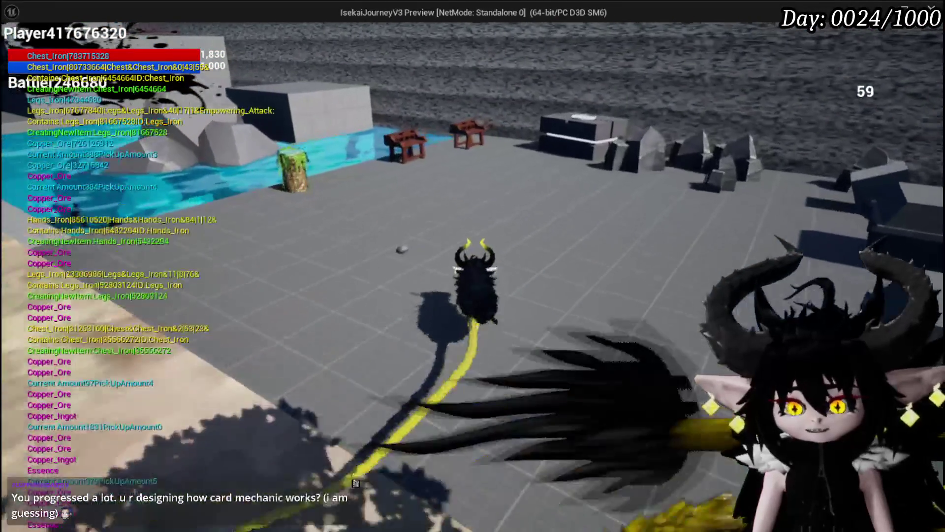
pyautogui.press('w')
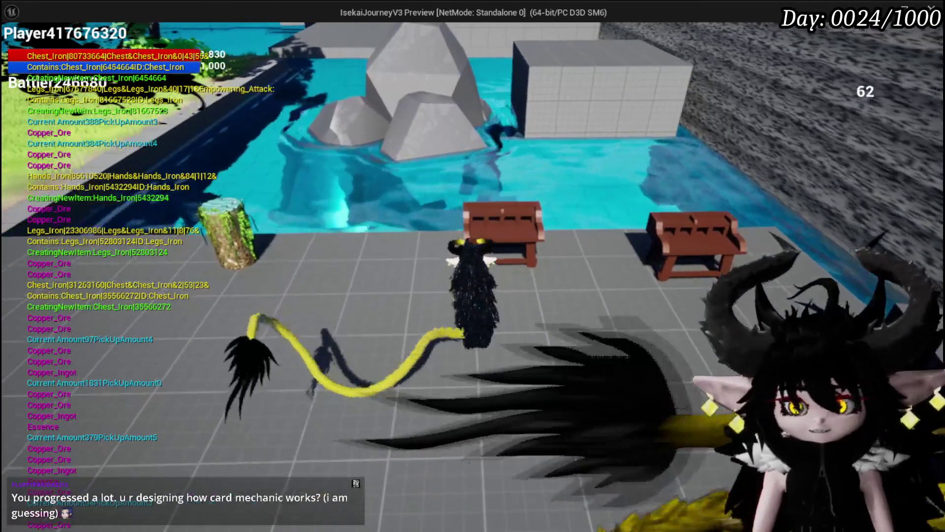
pyautogui.press('Tab')
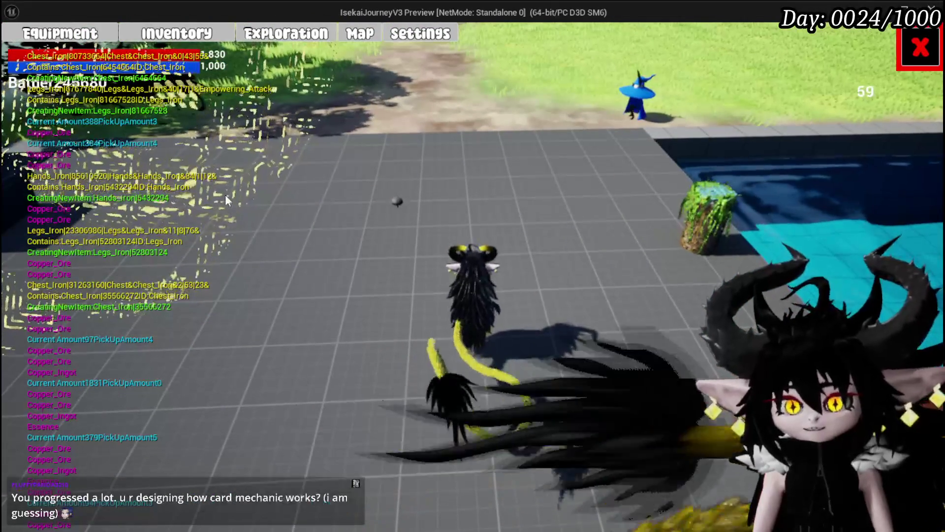
# List the helmets and then the iron gloves in the equipment slots, then leave equipment.
pyautogui.moveTo(614, 170)
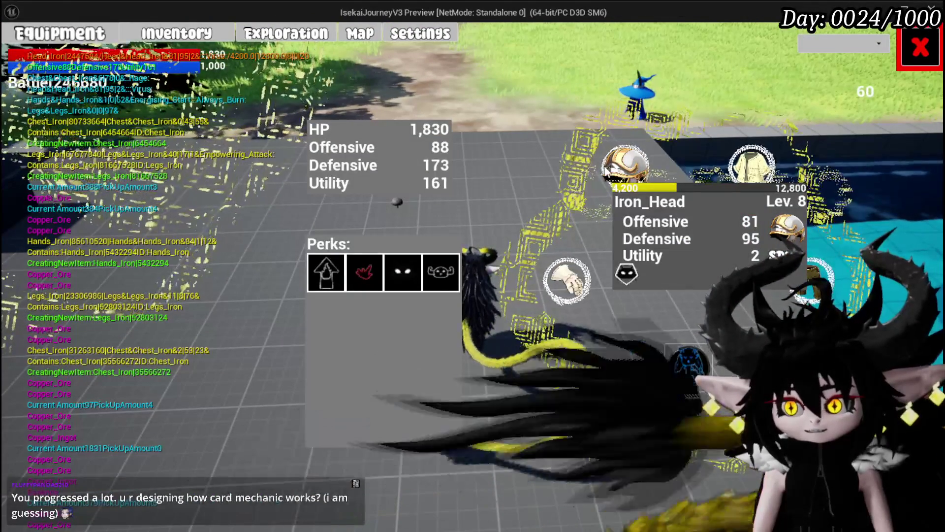
pyautogui.moveTo(748, 169)
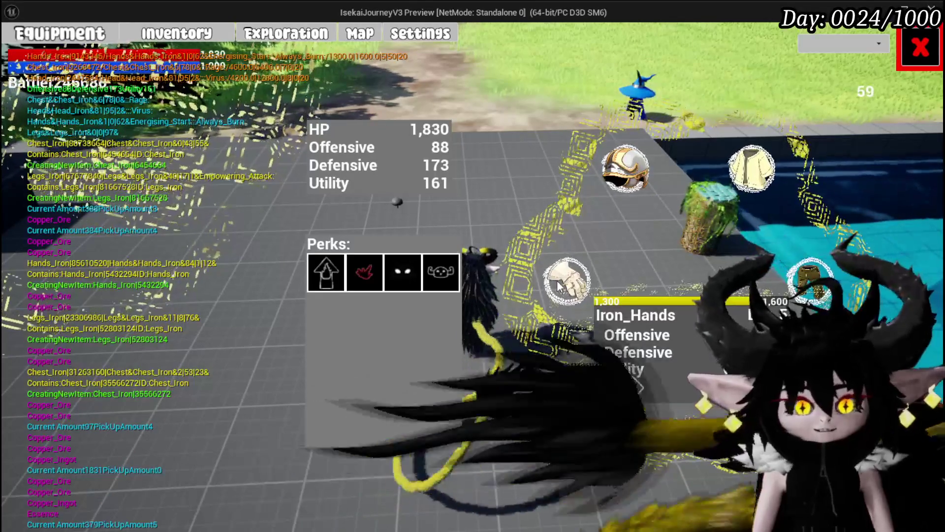
pyautogui.moveTo(807, 278)
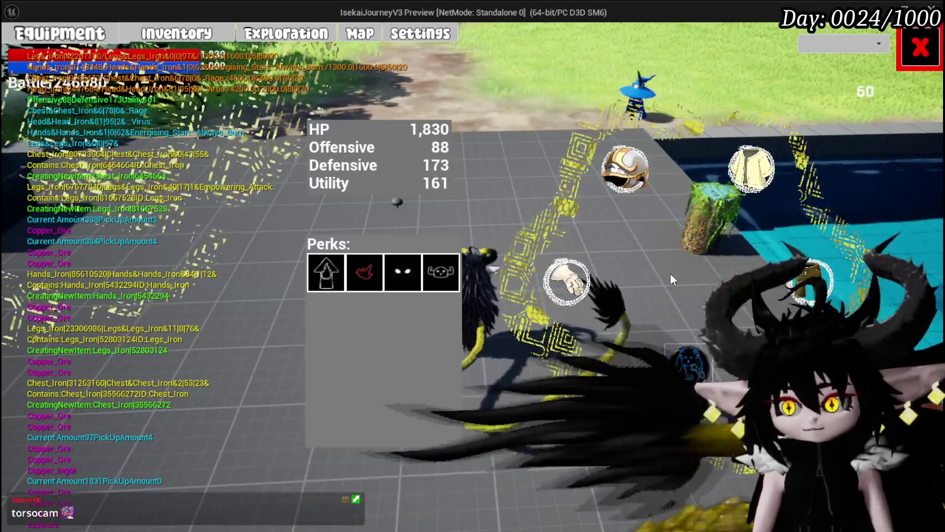
pyautogui.click(625, 169)
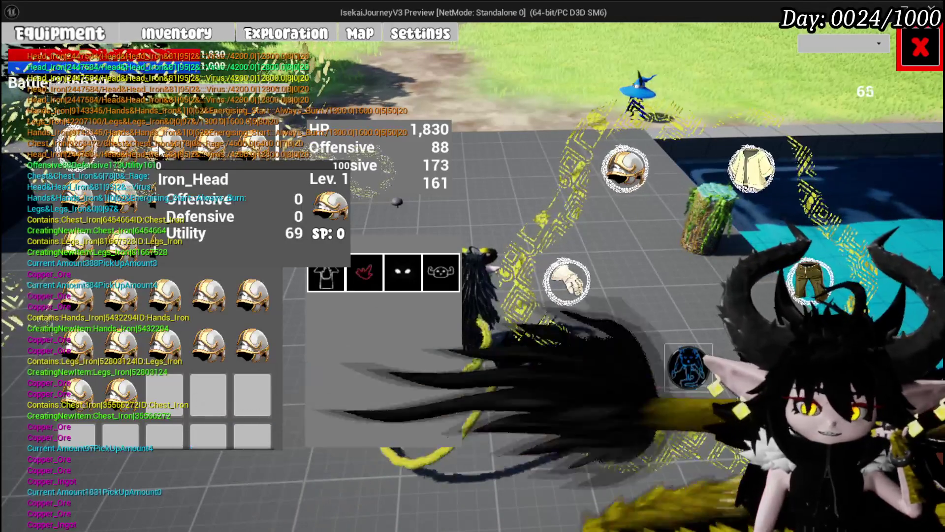
pyautogui.click(566, 281)
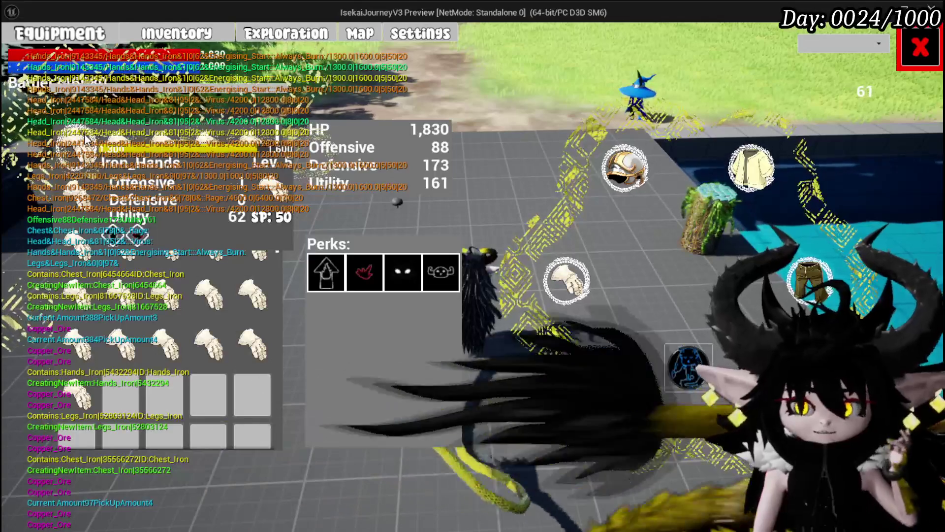
pyautogui.click(940, 58)
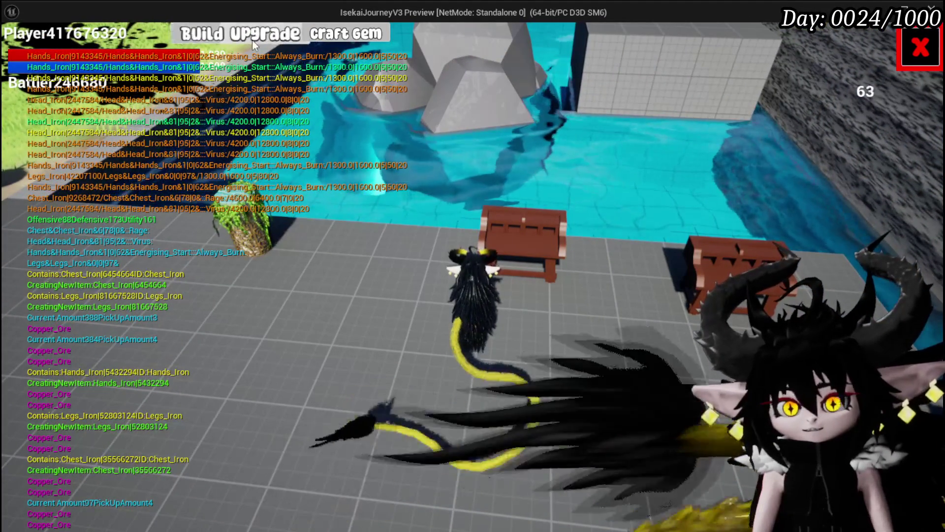
# Select Iron_Hands for upgrade, raise Offensive to 7, then lower it back to 1.
pyautogui.click(271, 40)
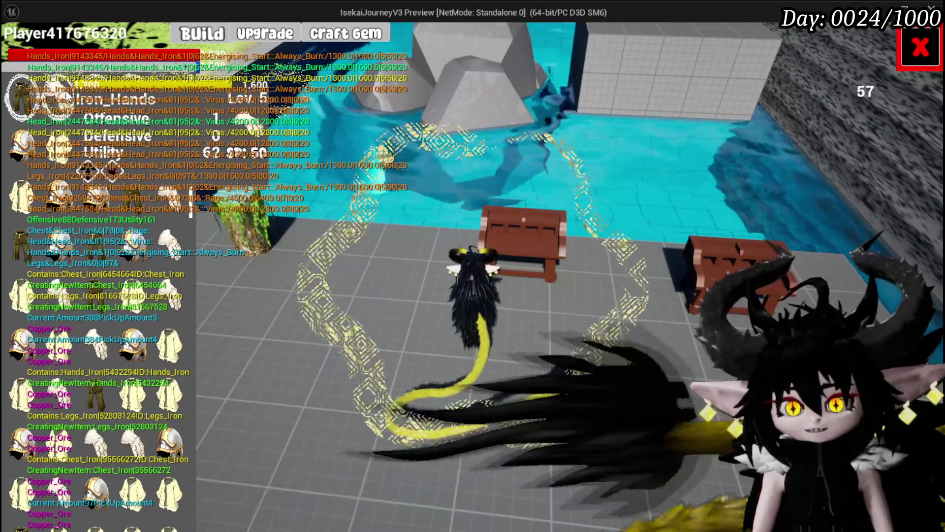
pyautogui.click(183, 123)
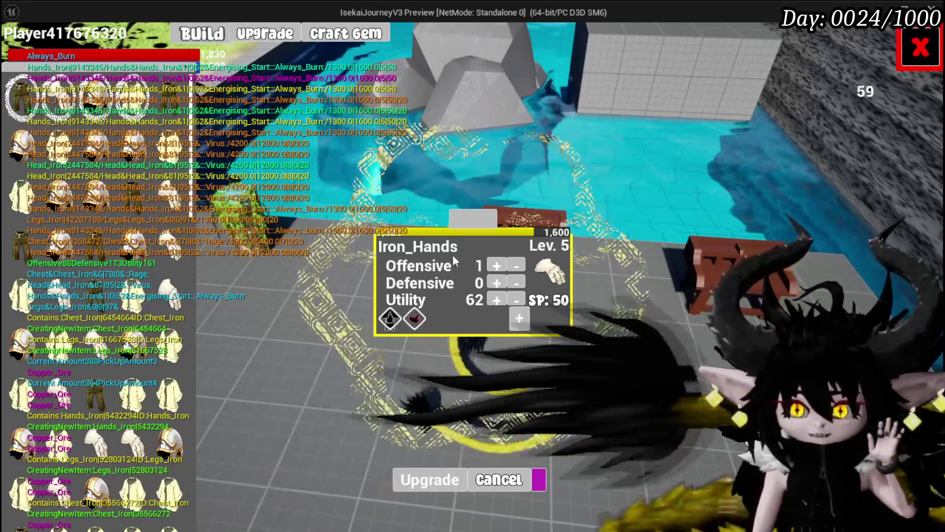
pyautogui.click(496, 265)
pyautogui.click(496, 265)
pyautogui.click(496, 265)
pyautogui.click(496, 265)
pyautogui.click(496, 265)
pyautogui.click(496, 265)
pyautogui.click(515, 266)
pyautogui.click(515, 265)
pyautogui.click(515, 266)
pyautogui.click(515, 266)
pyautogui.click(515, 266)
pyautogui.click(515, 266)
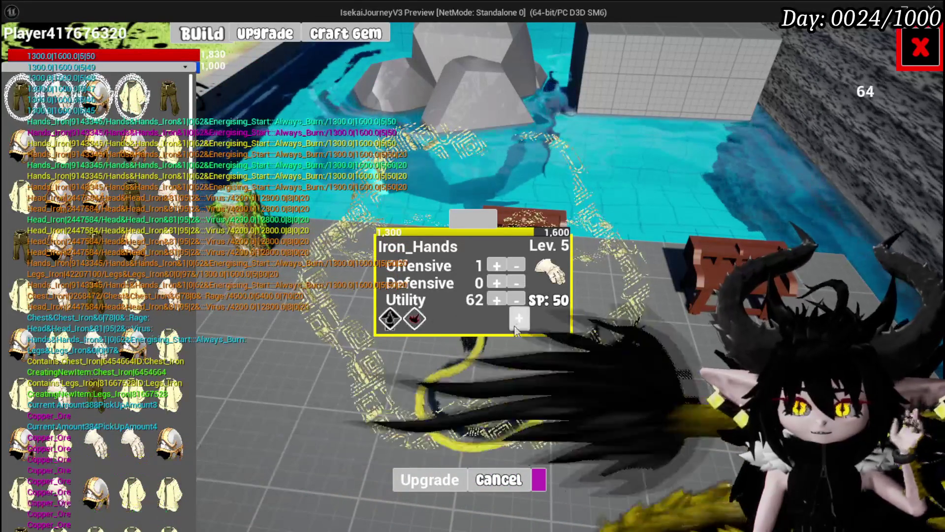
pyautogui.click(521, 320)
# Unlock a third Iron_Hands gem socket for 30 SP and open the gem inventory.
pyautogui.click(428, 378)
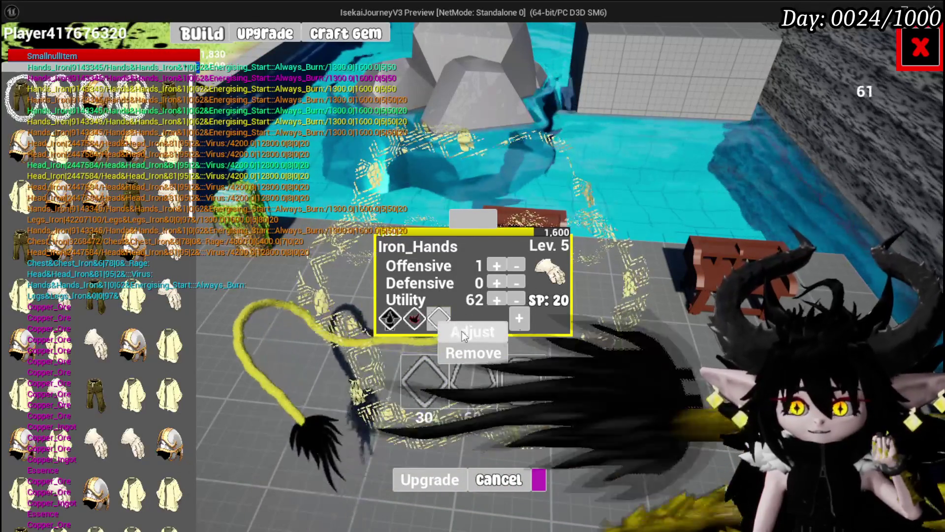
pyautogui.click(439, 323)
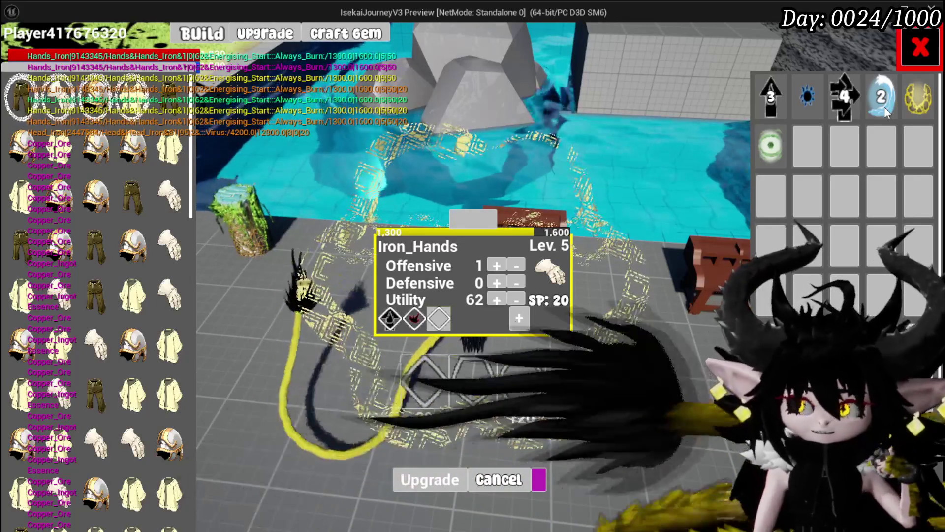
pyautogui.click(445, 323)
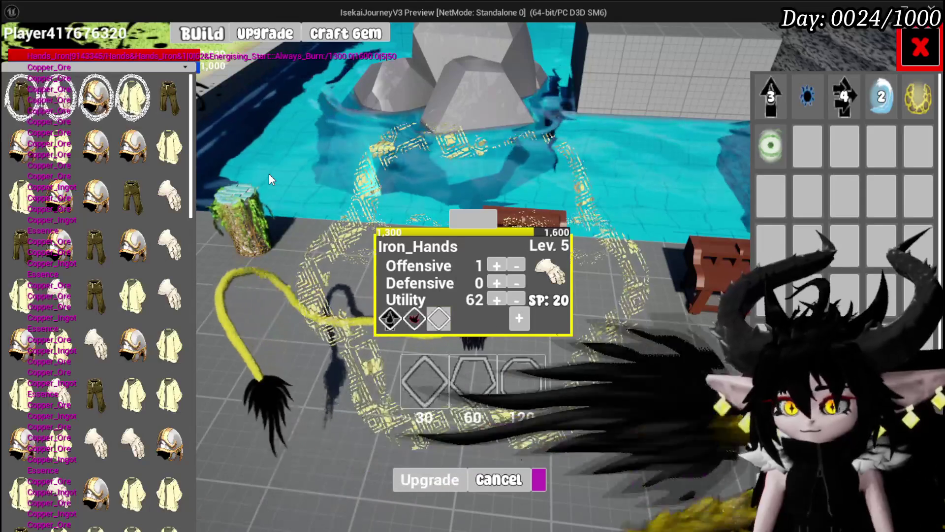
# Close the Iron_Hands upgrade panel and build menu, then bring up the player menu.
pyautogui.click(429, 480)
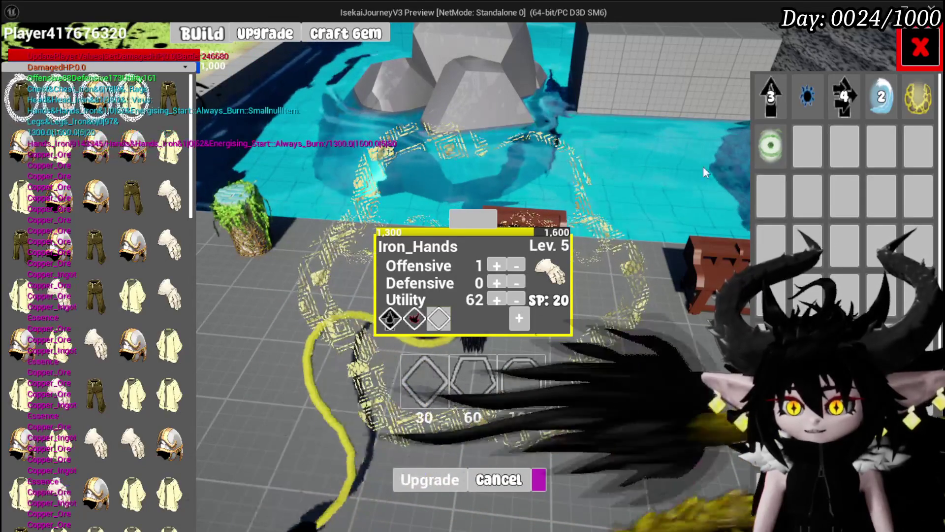
pyautogui.click(920, 48)
pyautogui.press('Tab')
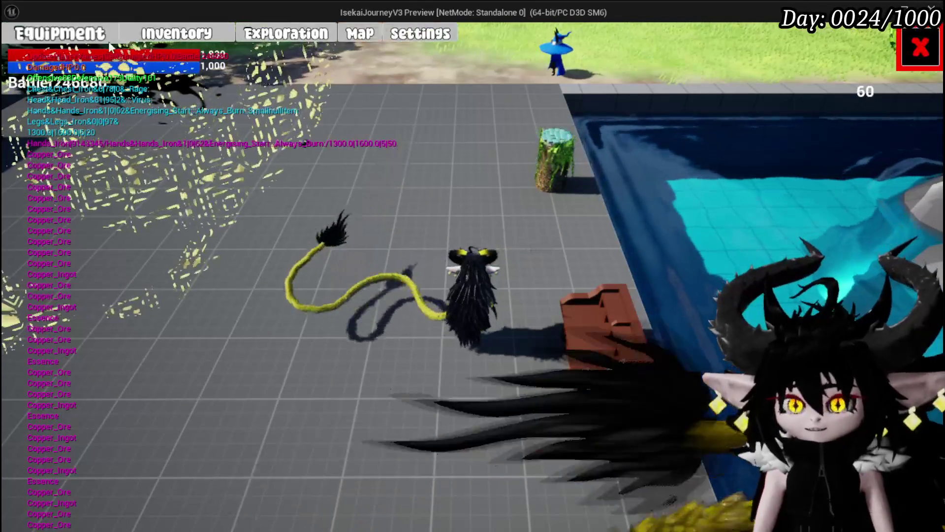
# Review the equipped hands items, then save the game from the settings menu.
pyautogui.click(577, 283)
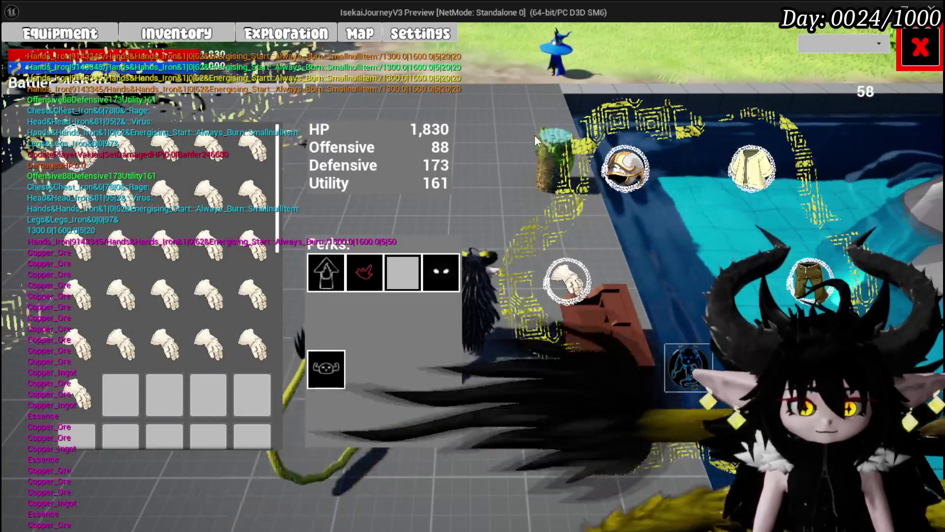
pyautogui.click(921, 48)
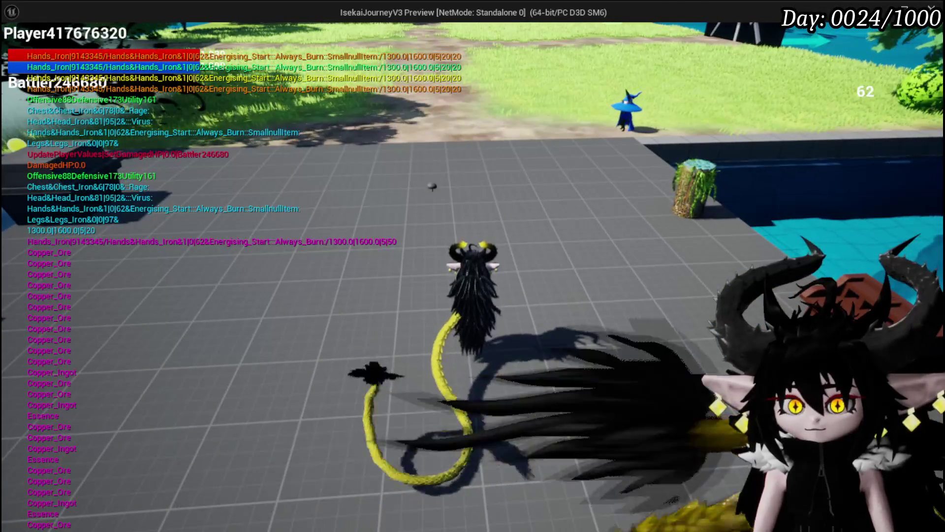
pyautogui.press('Escape')
pyautogui.click(554, 266)
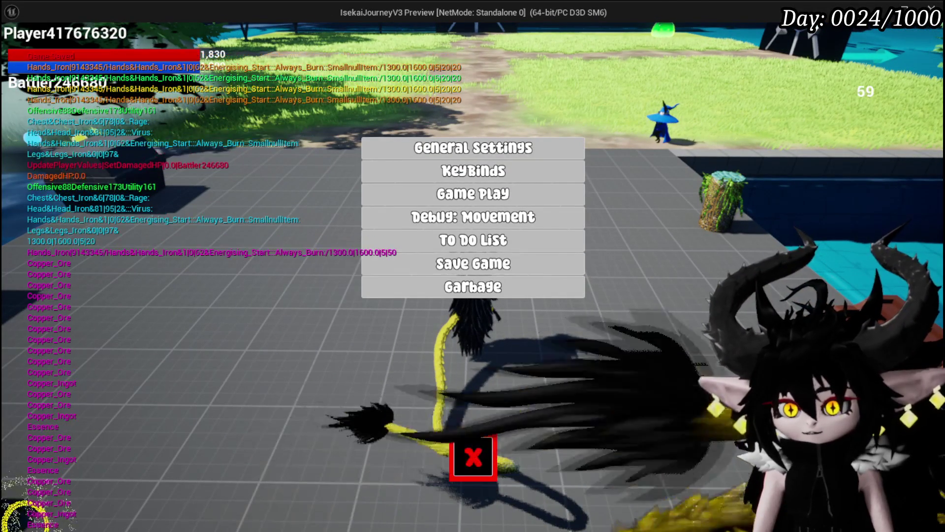
# Walk the character to the poolside chest and bring up its Ability panel.
pyautogui.press('w')
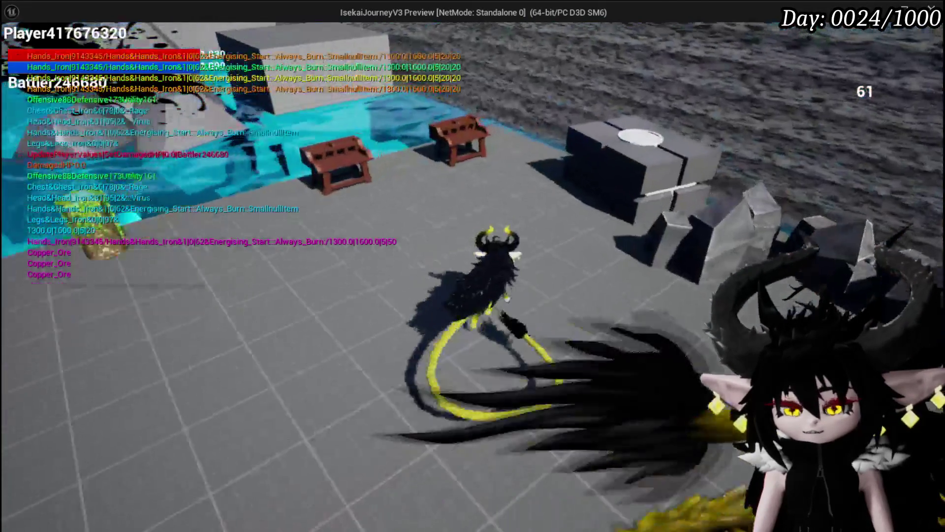
pyautogui.press('e')
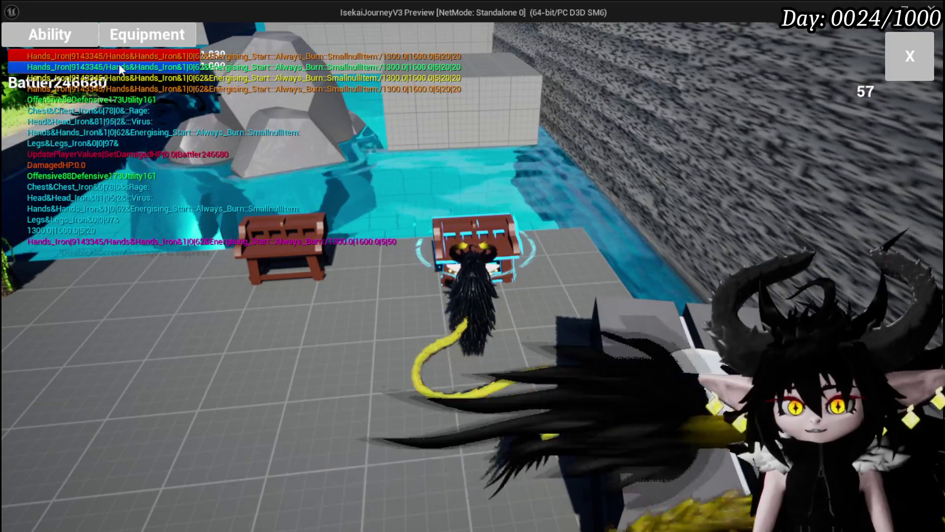
pyautogui.click(67, 44)
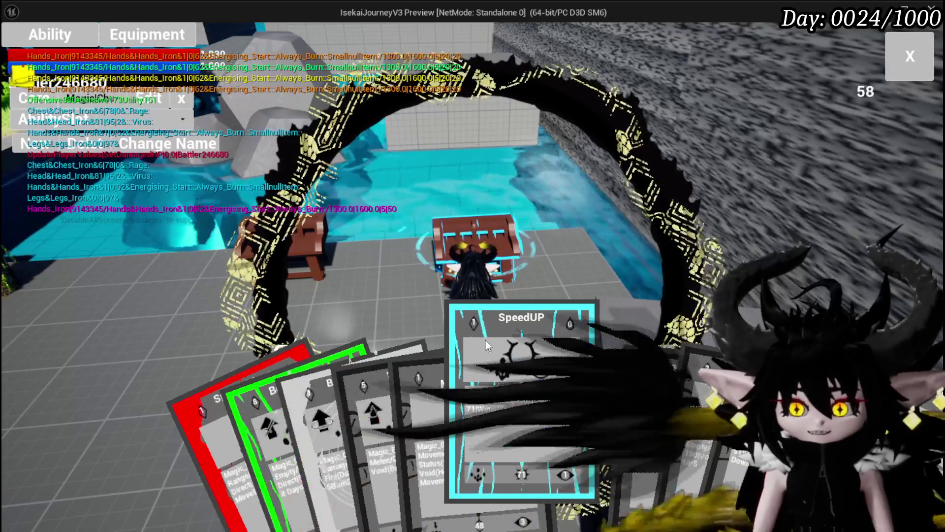
# Add a special effect to the SpeedUP card and set its element to Fire.
pyautogui.click(525, 358)
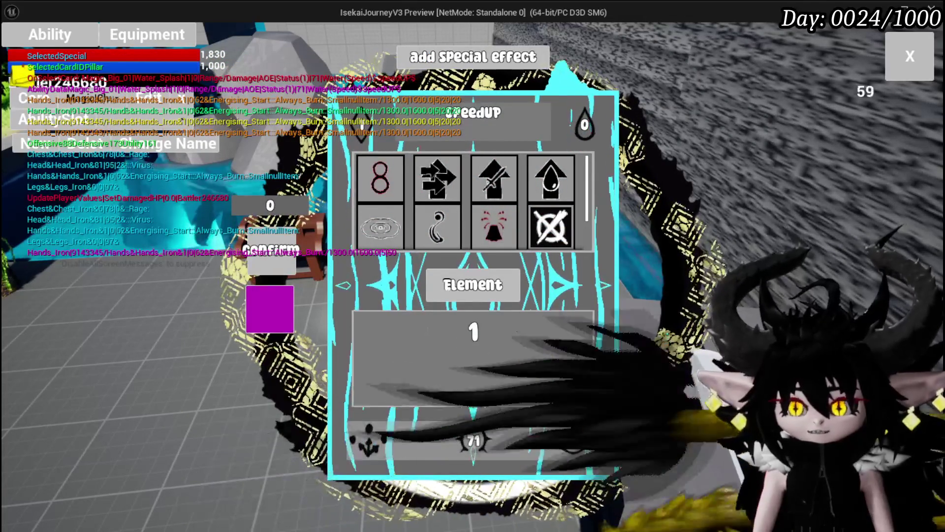
pyautogui.click(480, 291)
pyautogui.click(480, 290)
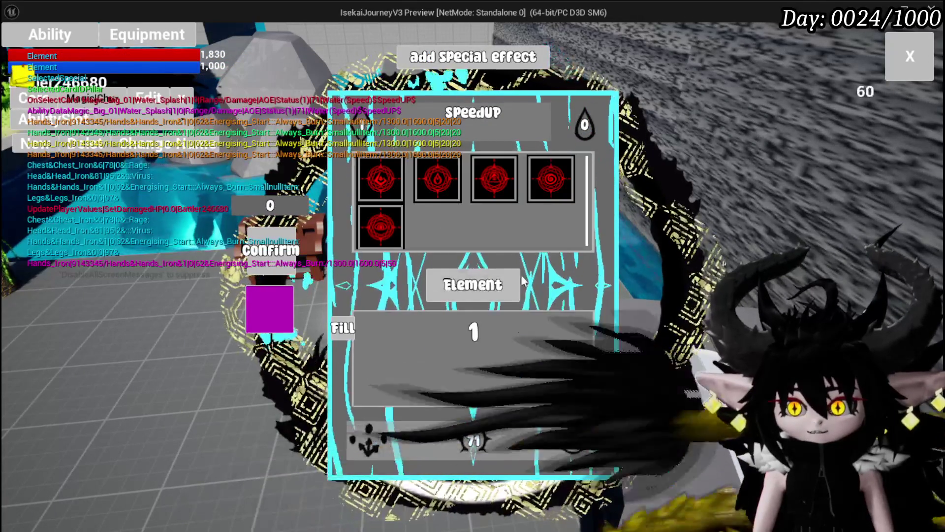
pyautogui.click(427, 184)
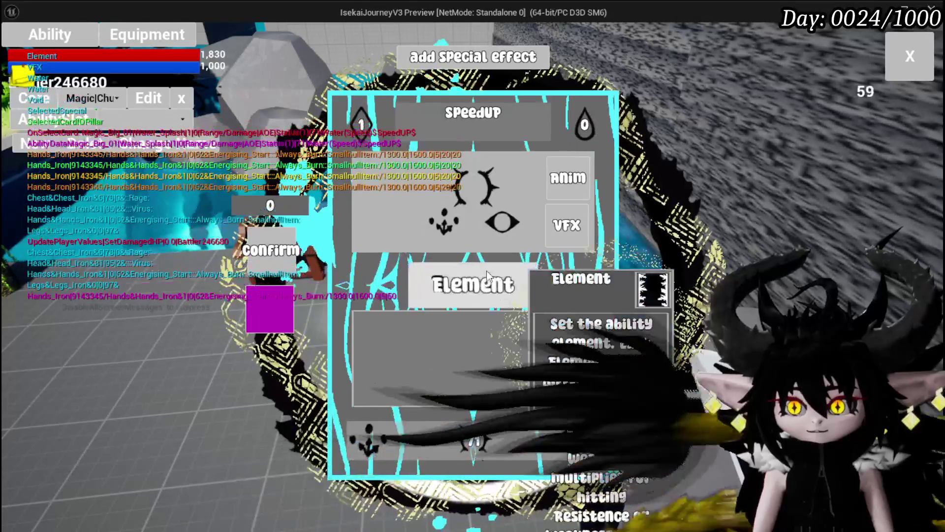
pyautogui.click(475, 288)
pyautogui.click(382, 182)
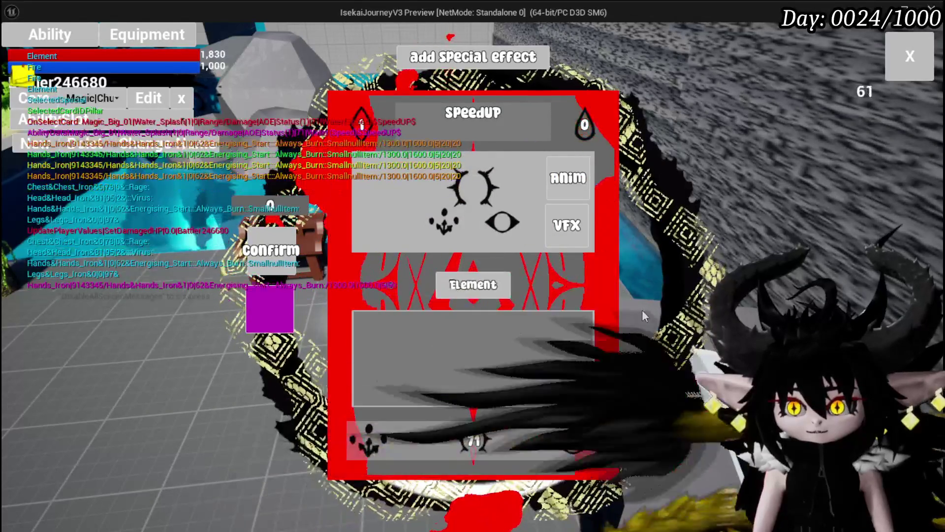
# Give the effect the Fire_SingleSlash visual, confirm it, and close the panel.
pyautogui.click(566, 225)
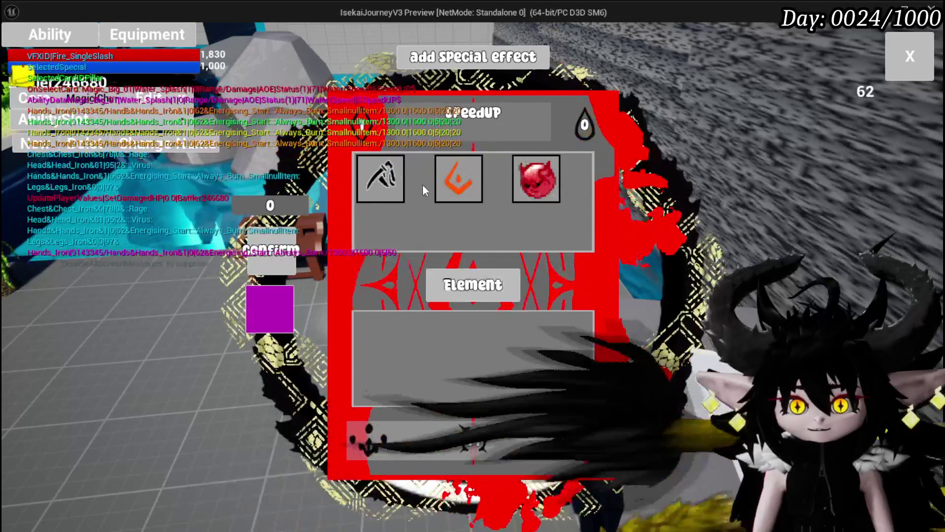
pyautogui.click(381, 182)
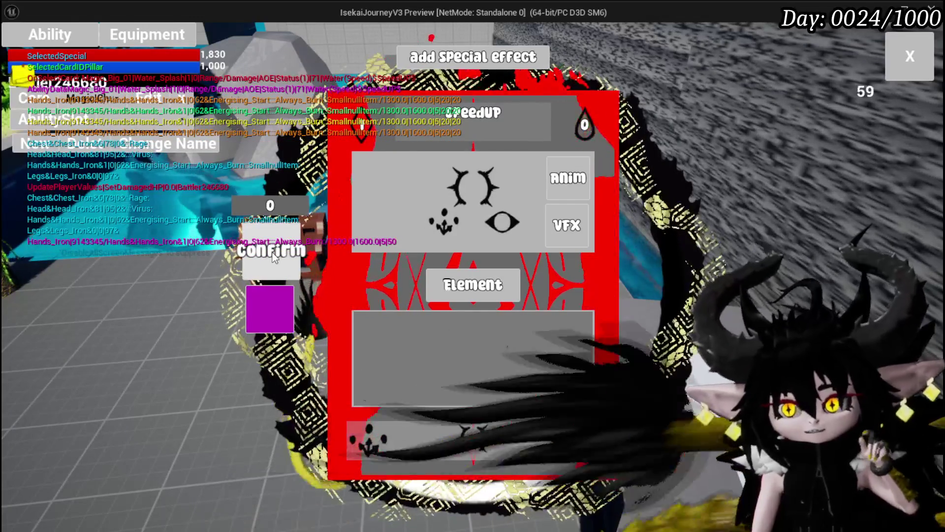
pyautogui.click(273, 257)
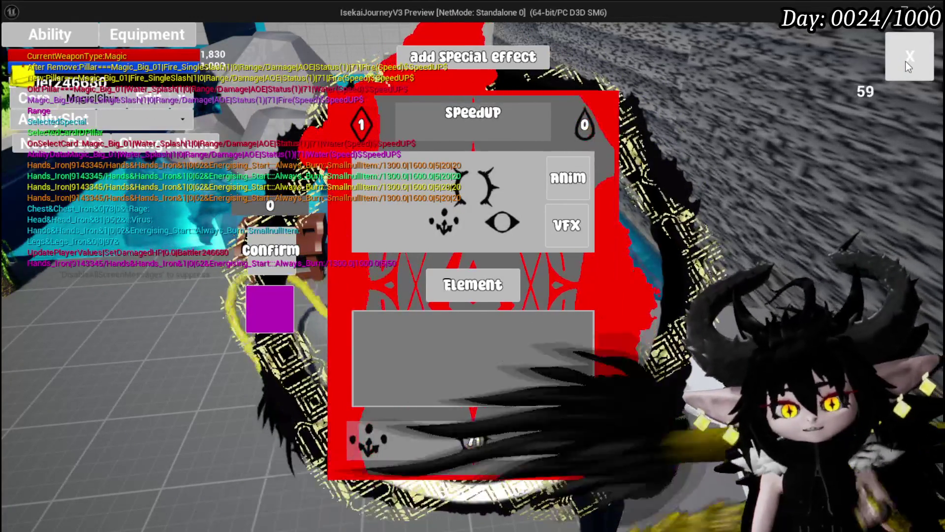
pyautogui.click(908, 66)
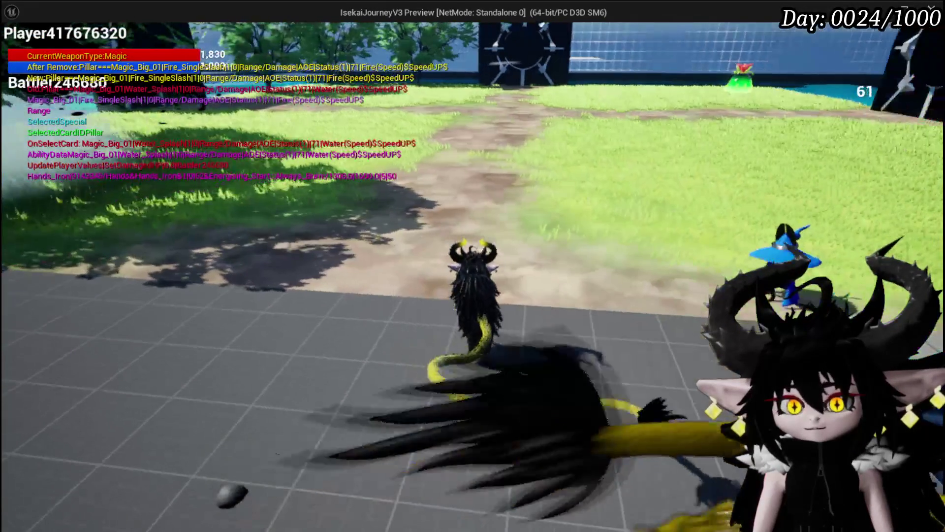
# Save the game from the settings menu and stop the play session.
pyautogui.press('Escape')
pyautogui.click(508, 269)
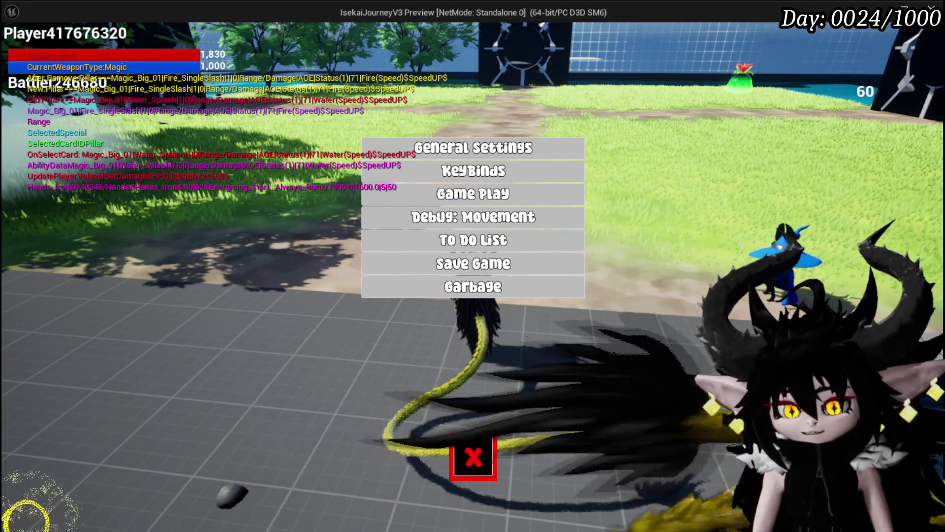
pyautogui.click(472, 456)
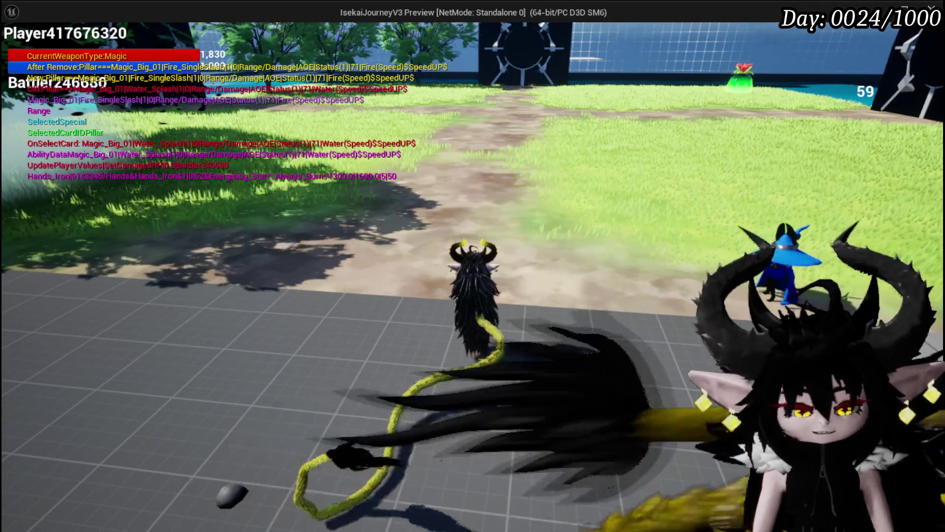
pyautogui.press('Escape')
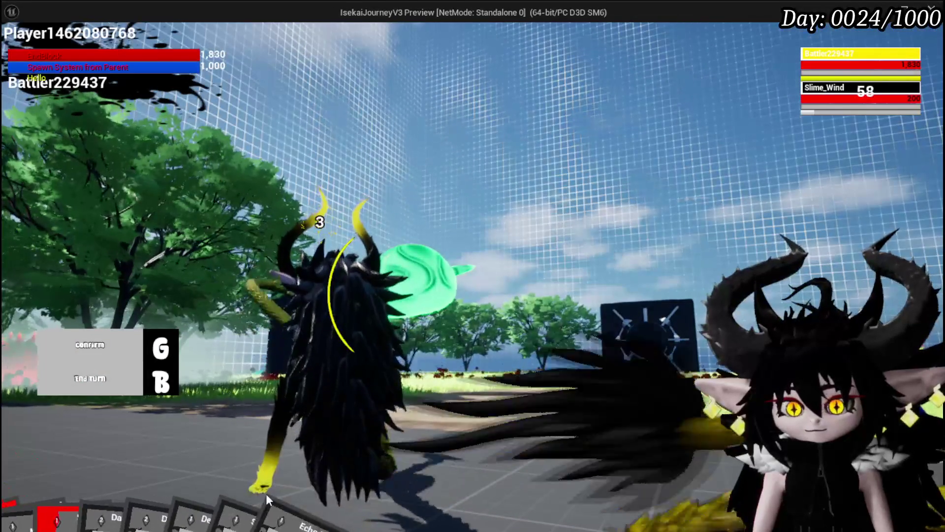
# Use the Fire-element SpeedUP card on Slime_Wind, then stop Play In Editor.
pyautogui.moveTo(152, 502)
pyautogui.click(396, 446)
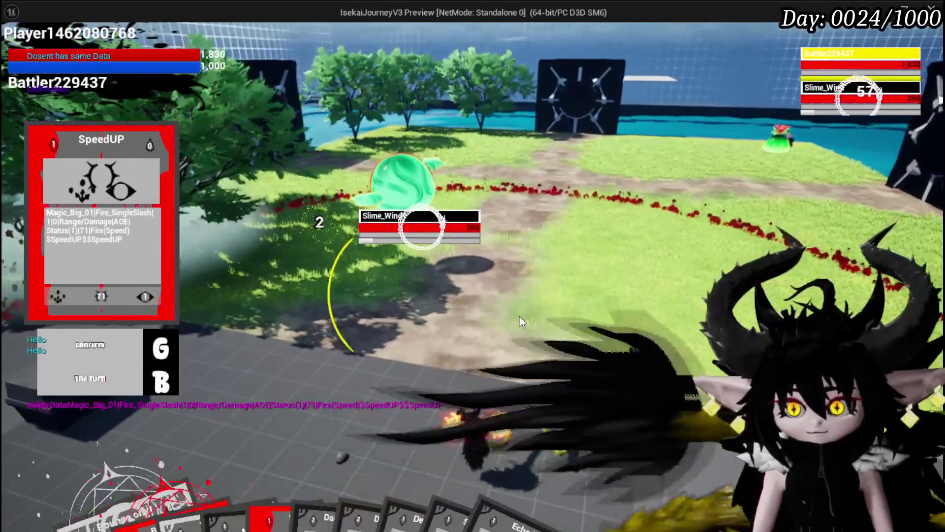
pyautogui.press('g')
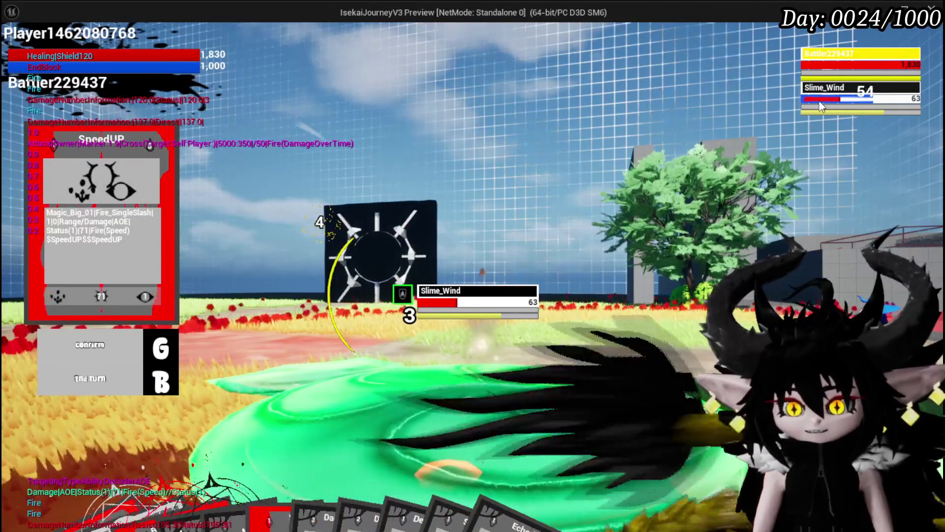
pyautogui.press('Escape')
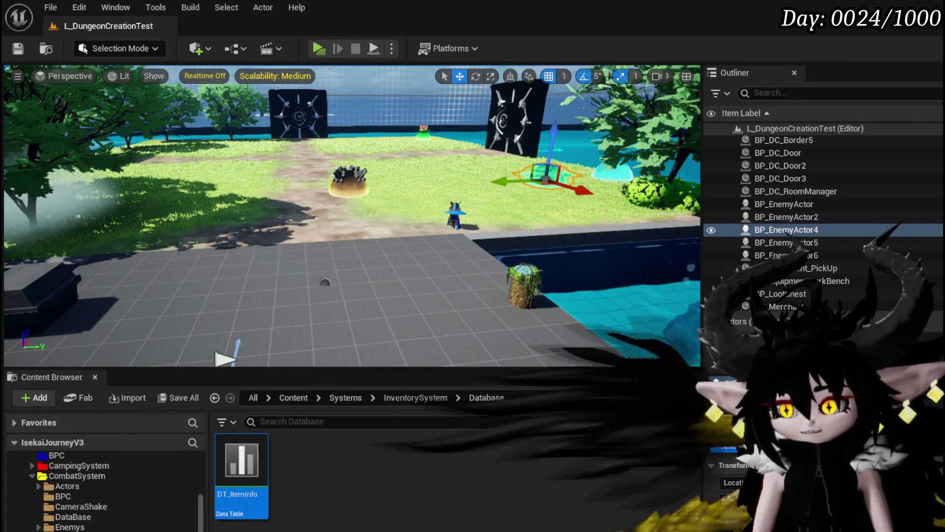
# Start Play, and craft an Always Burn gem in the workbench's Upgrade section.
pyautogui.click(318, 50)
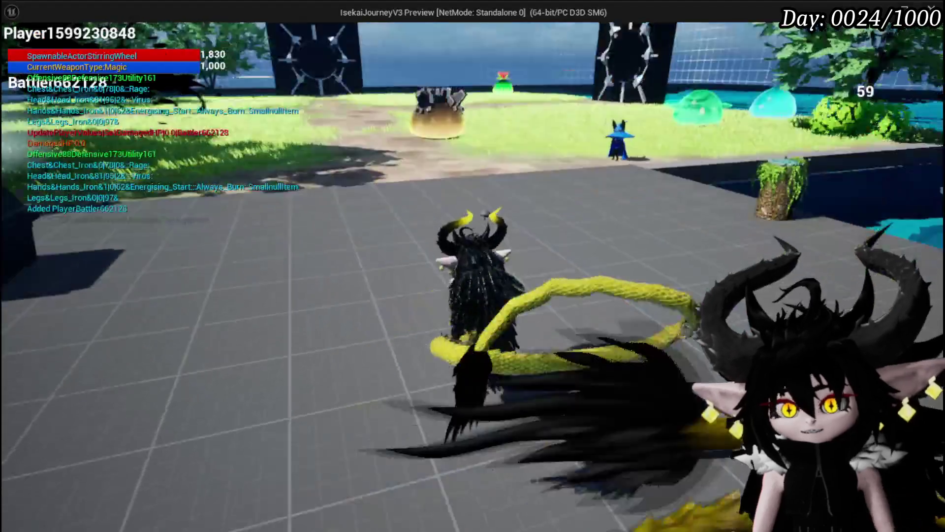
pyautogui.press('w')
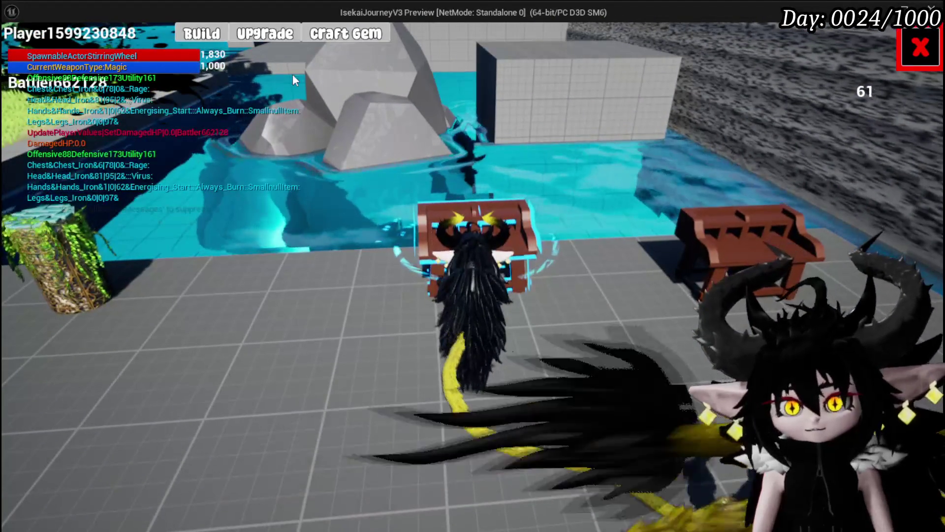
pyautogui.click(266, 34)
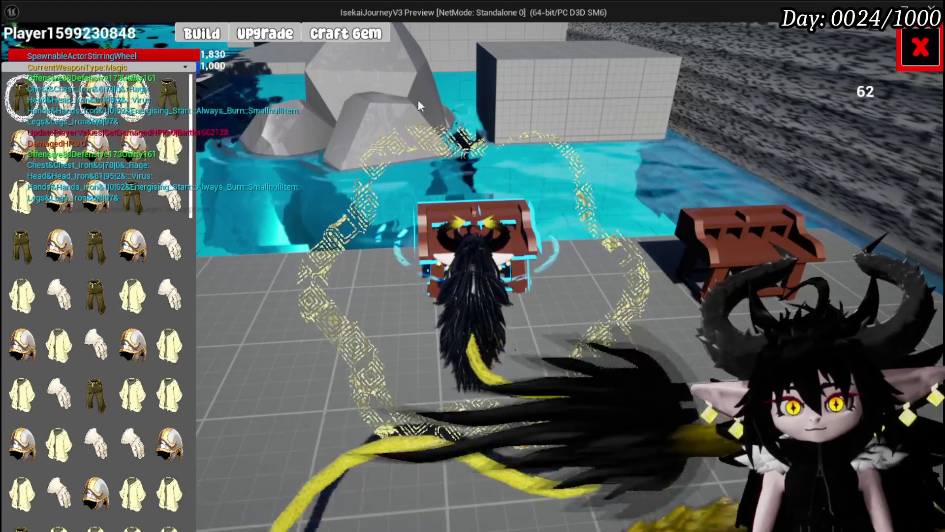
pyautogui.click(473, 382)
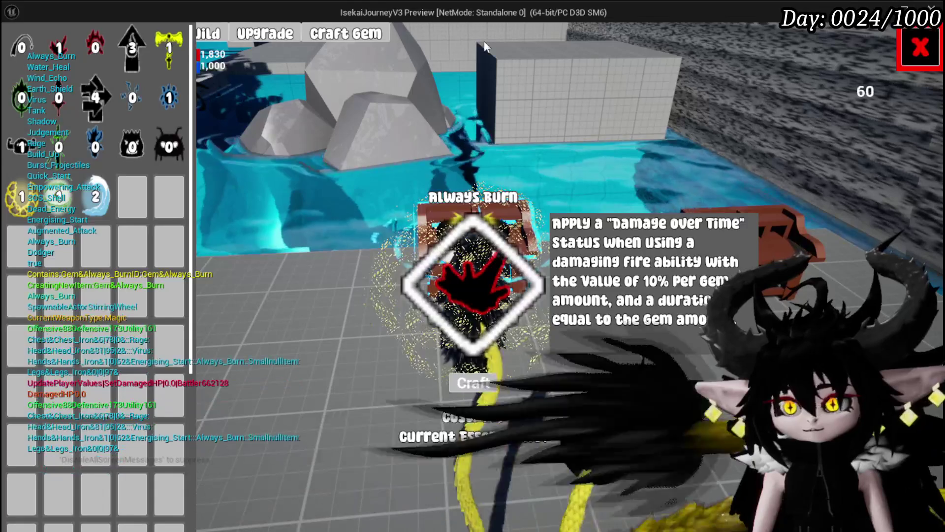
# Open Iron_Hands and choose to adjust its empty third gem slot.
pyautogui.click(266, 34)
pyautogui.click(170, 196)
pyautogui.click(439, 325)
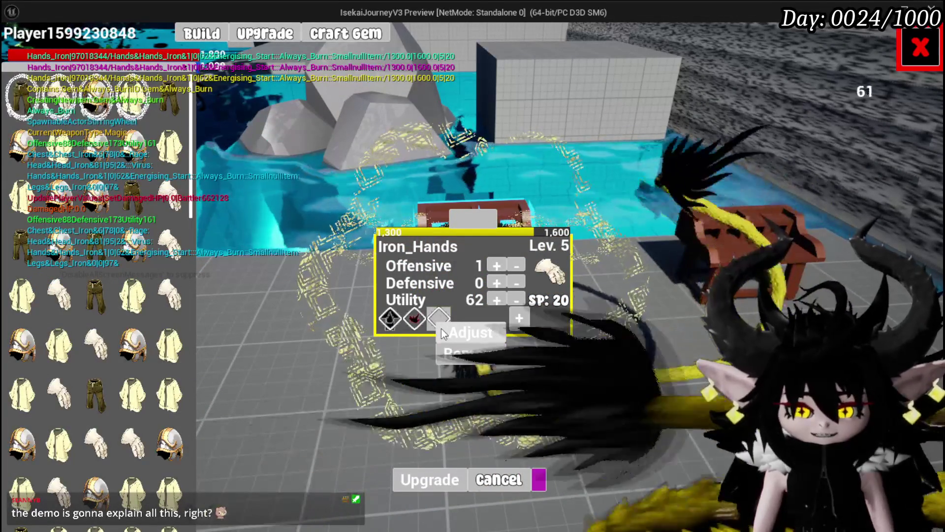
pyautogui.click(450, 332)
# Select the red Always Burn gem and apply it to the Iron_Hands slot.
pyautogui.click(808, 148)
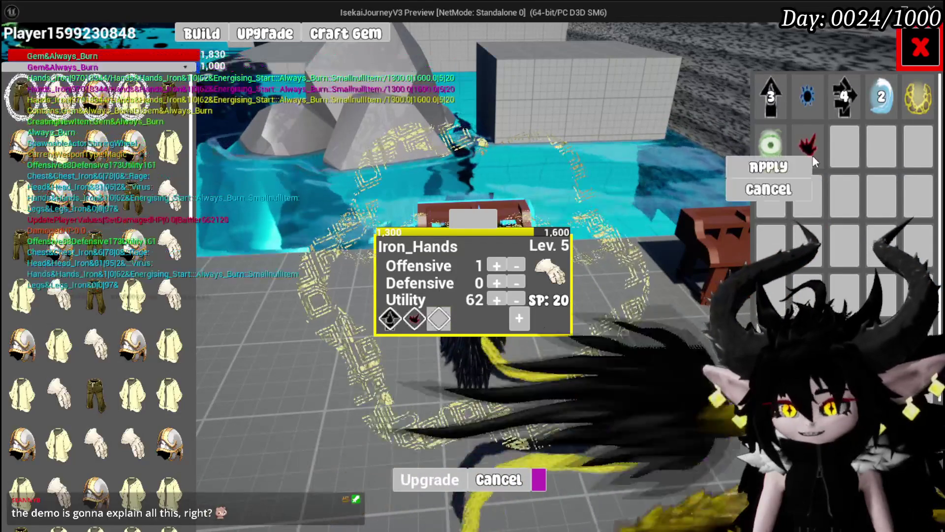
pyautogui.click(771, 166)
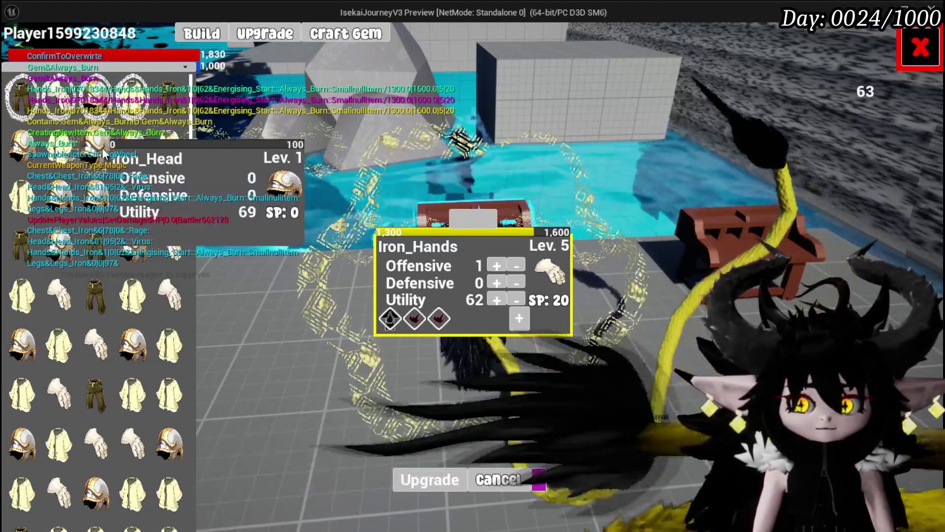
# Compare Iron_Head, Iron_Legs, Iron_Chest and Iron_Hands stats, then close the upgrade screen.
pyautogui.moveTo(168, 142)
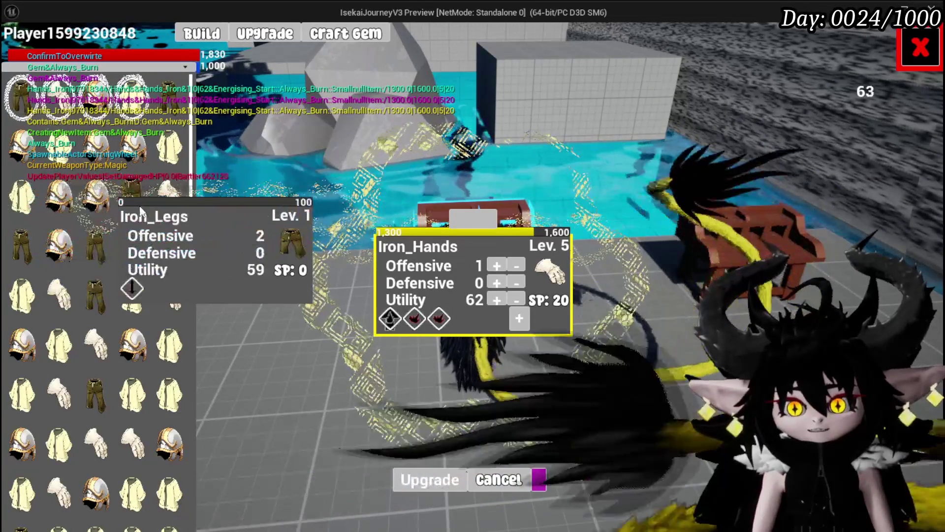
pyautogui.moveTo(112, 237)
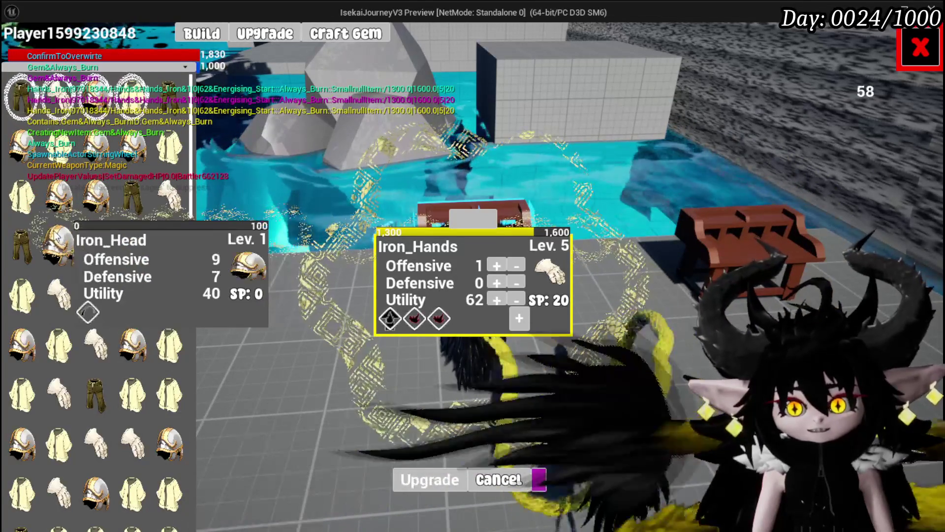
pyautogui.moveTo(77, 293)
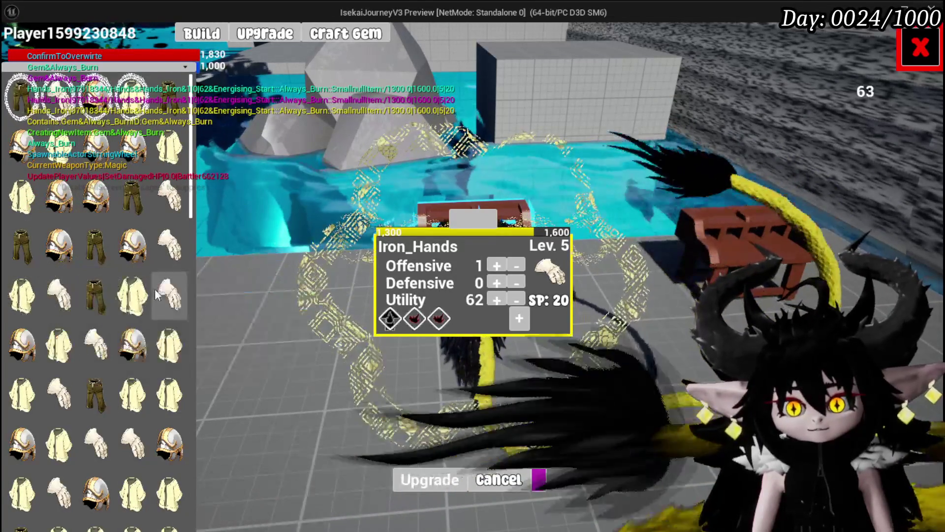
pyautogui.moveTo(68, 347)
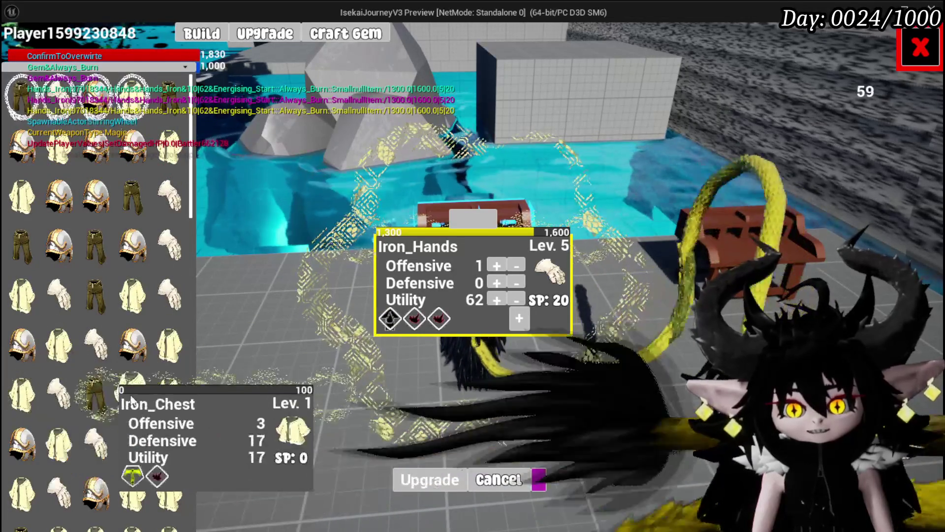
pyautogui.moveTo(173, 398)
pyautogui.moveTo(140, 399)
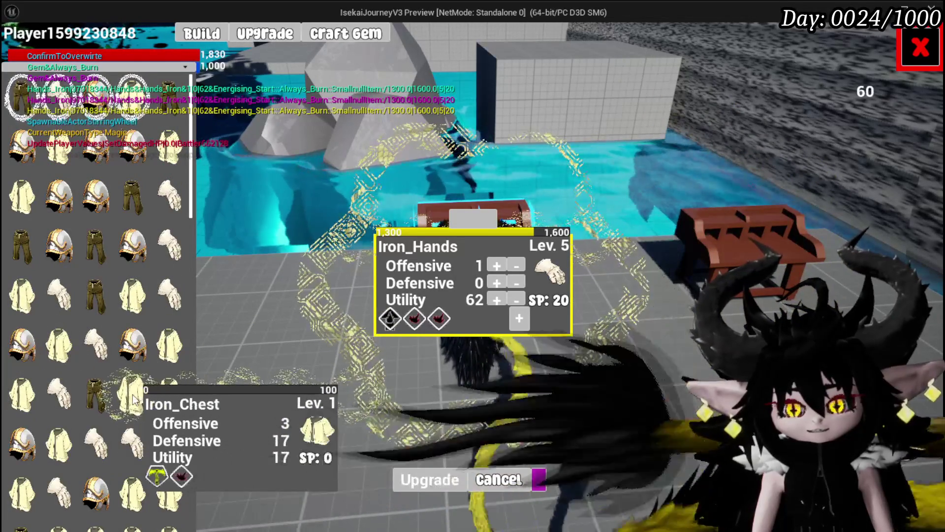
pyautogui.moveTo(167, 246)
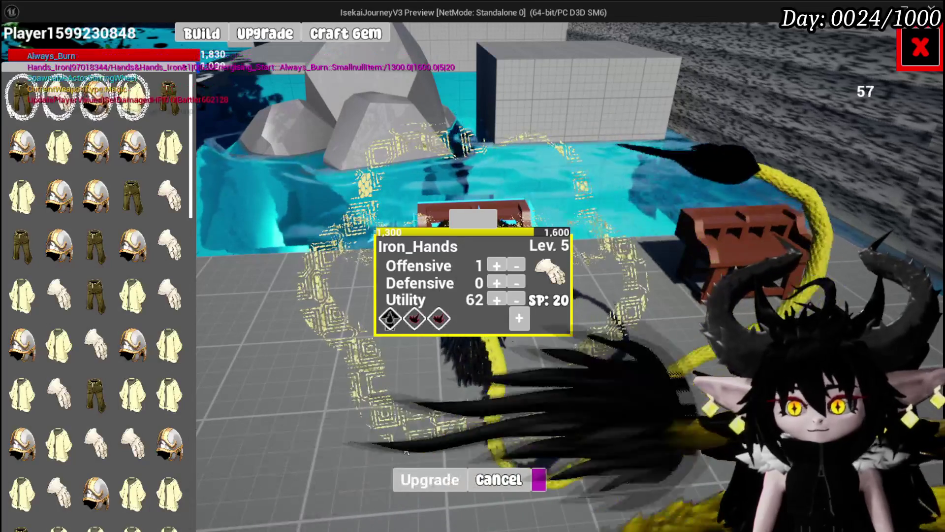
pyautogui.click(917, 53)
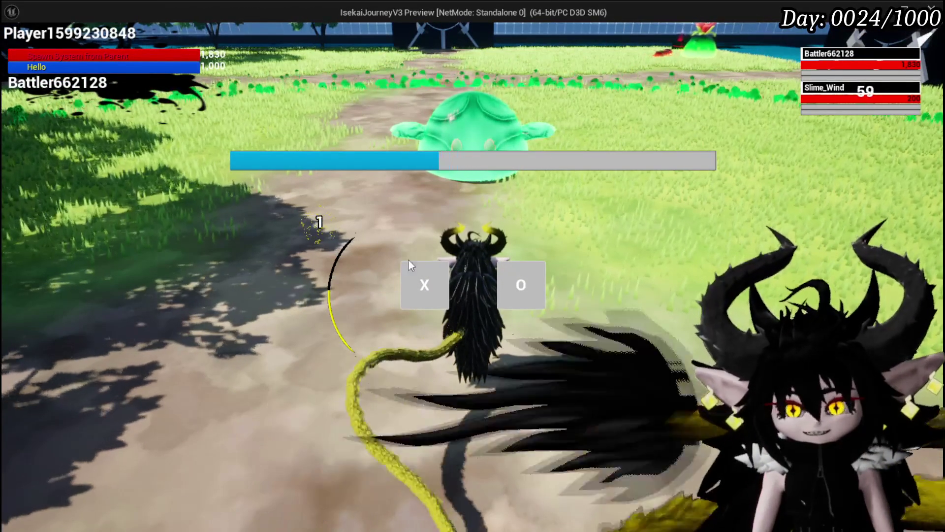
# Begin combat with Slime_Wind and use the SpeedUP card on it.
pyautogui.click(424, 285)
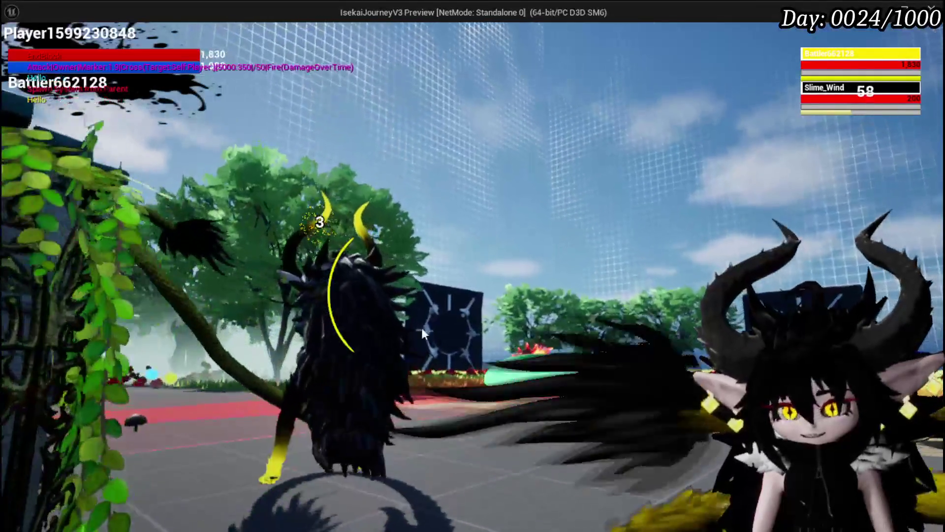
pyautogui.press('g')
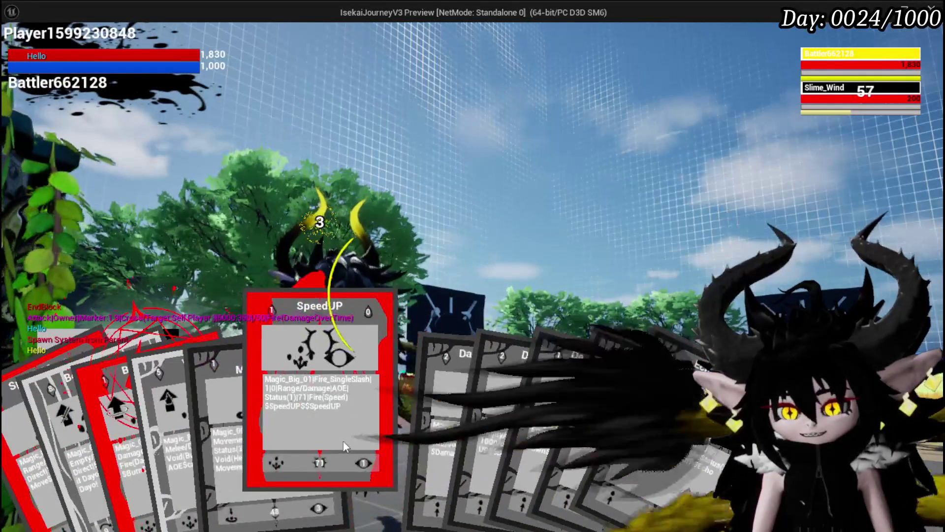
pyautogui.click(318, 438)
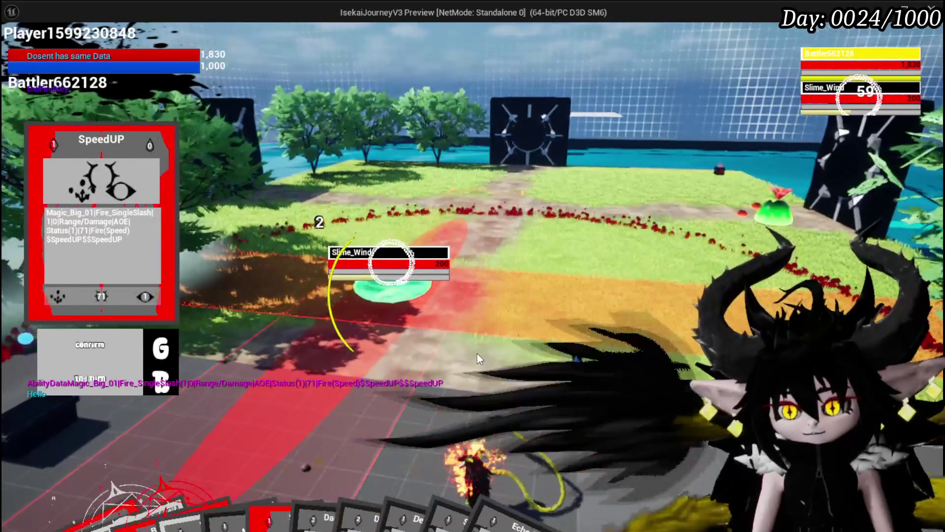
pyautogui.press('g')
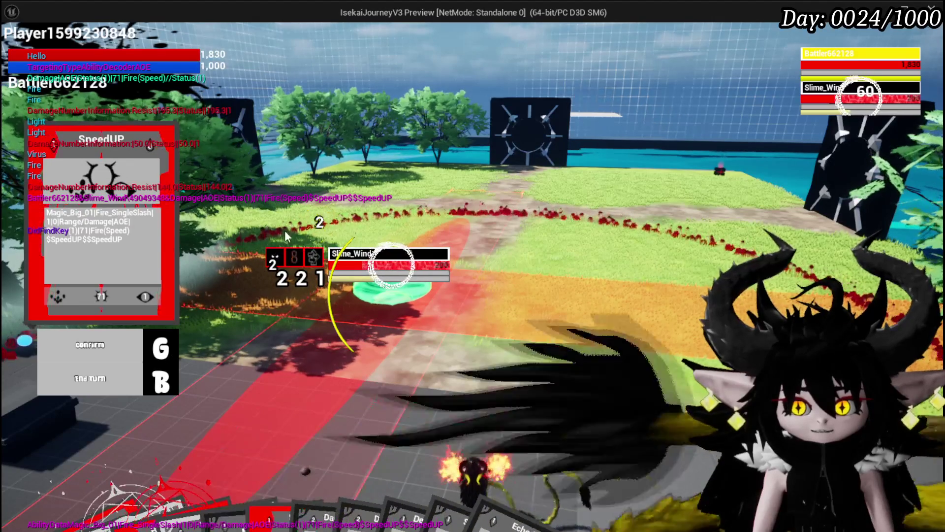
# Finish the wind-slash area attack, then play the Burn Debuff card.
pyautogui.press('g')
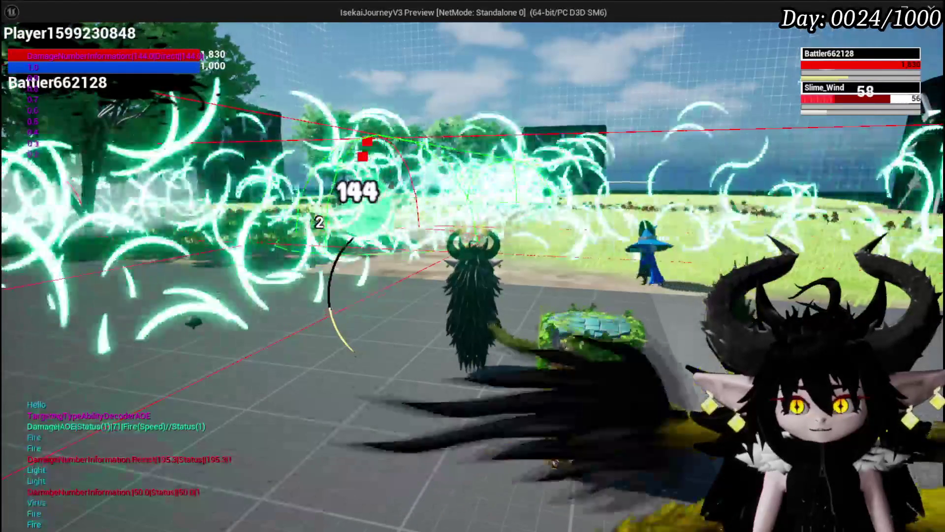
pyautogui.press('g')
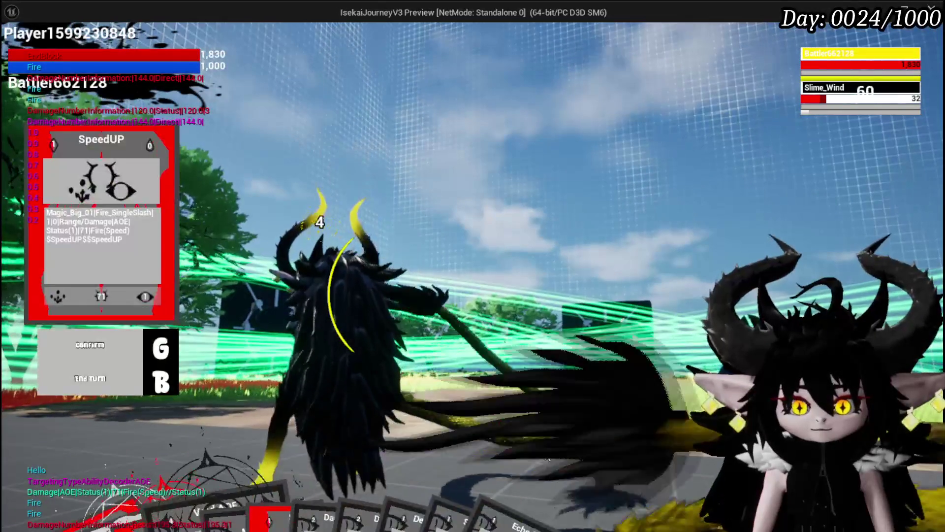
pyautogui.press('b')
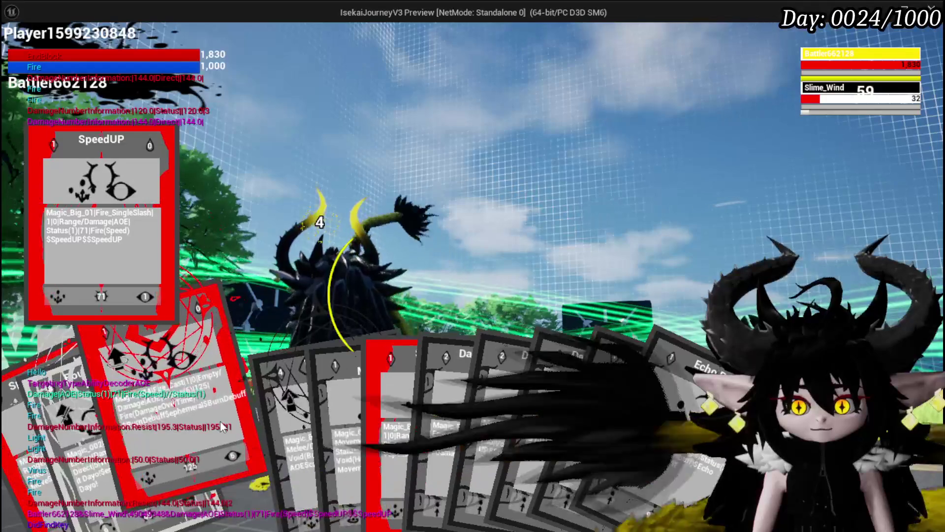
pyautogui.click(222, 425)
pyautogui.press('g')
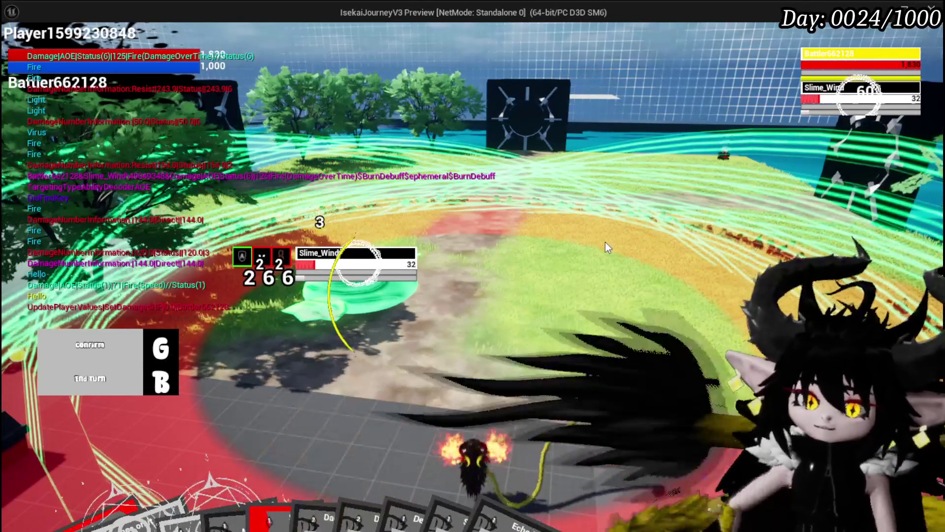
# Play and confirm the Splash Move card to end the Slime_Wind fight.
pyautogui.moveTo(305, 484)
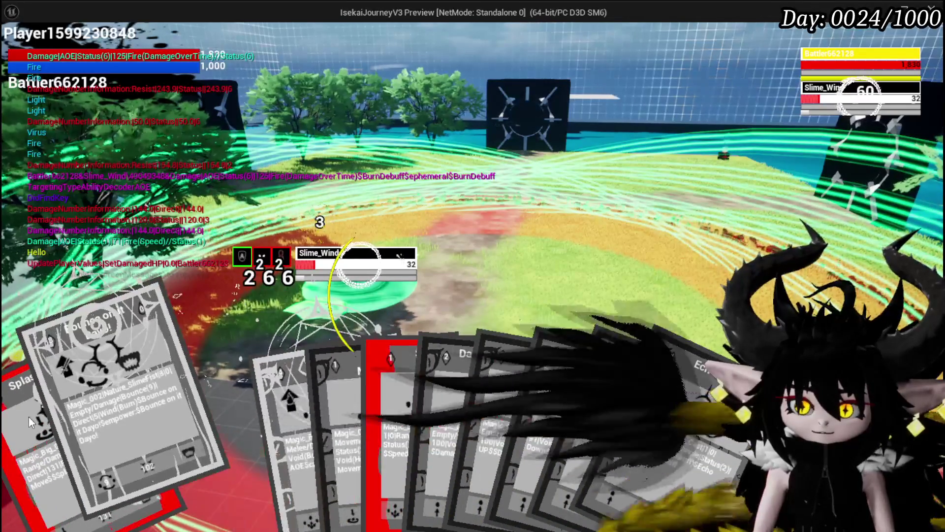
pyautogui.click(30, 418)
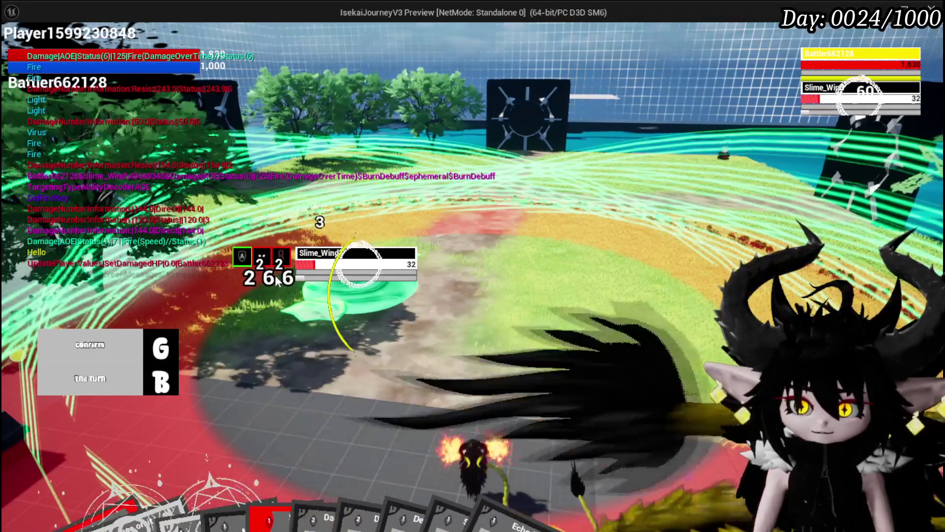
pyautogui.press('g')
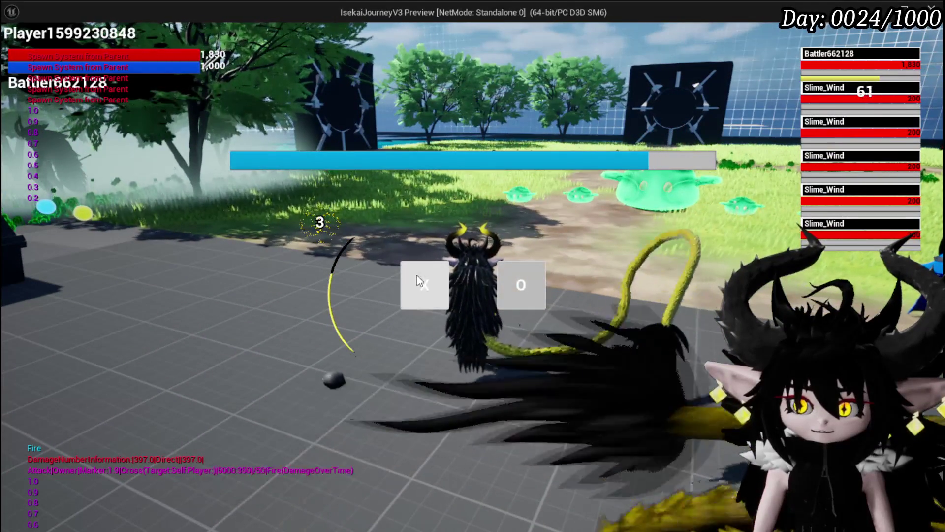
# Start the battle against the five Slime_Wind and play the SpeedUP card.
pyautogui.click(417, 273)
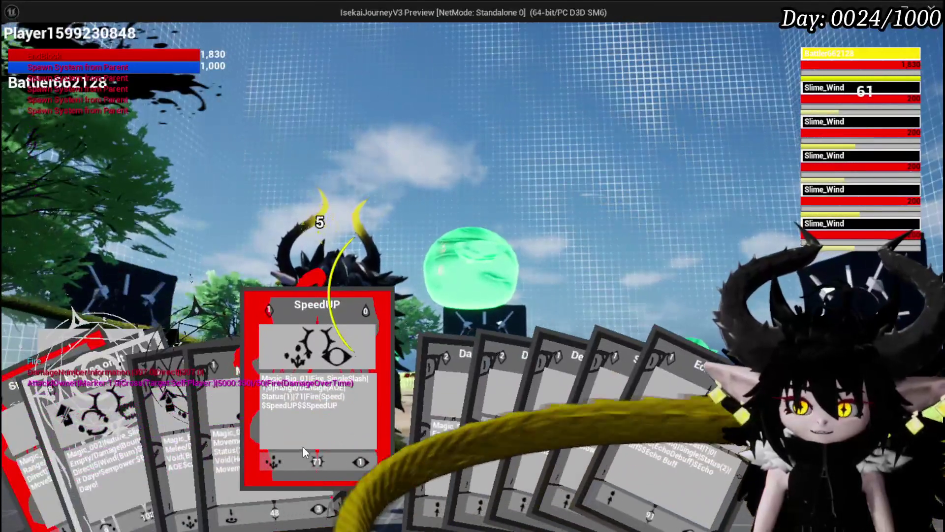
pyautogui.click(303, 447)
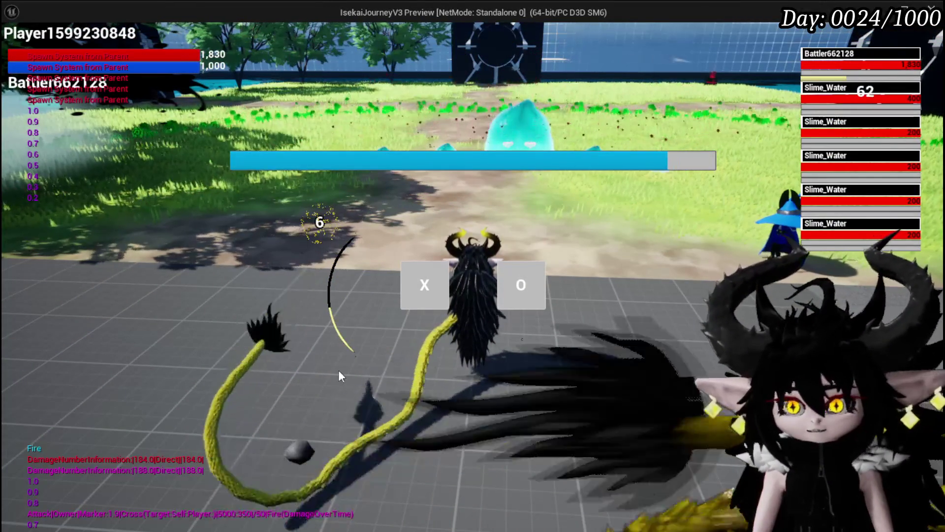
# Start the Slime_Water fight and play SpeedUP, wiping out the wave with 1,288-damage hits.
pyautogui.click(419, 289)
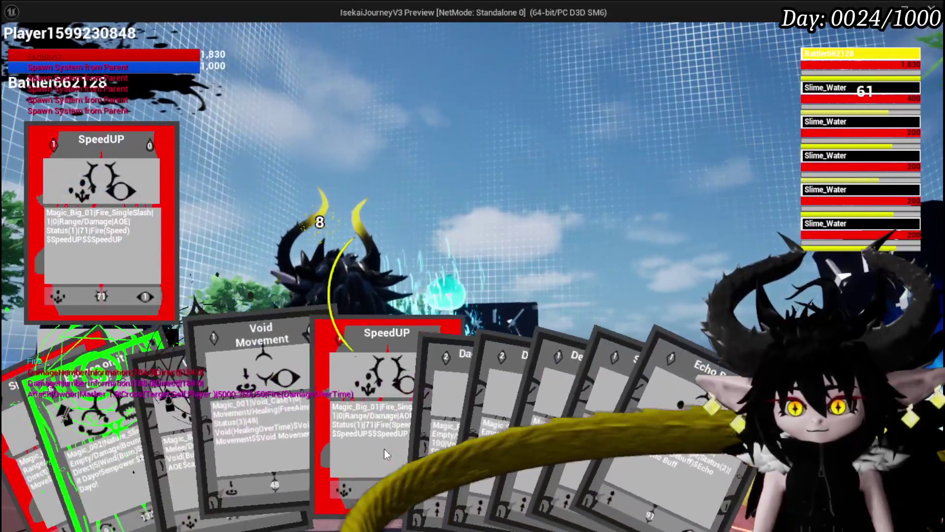
pyautogui.click(384, 453)
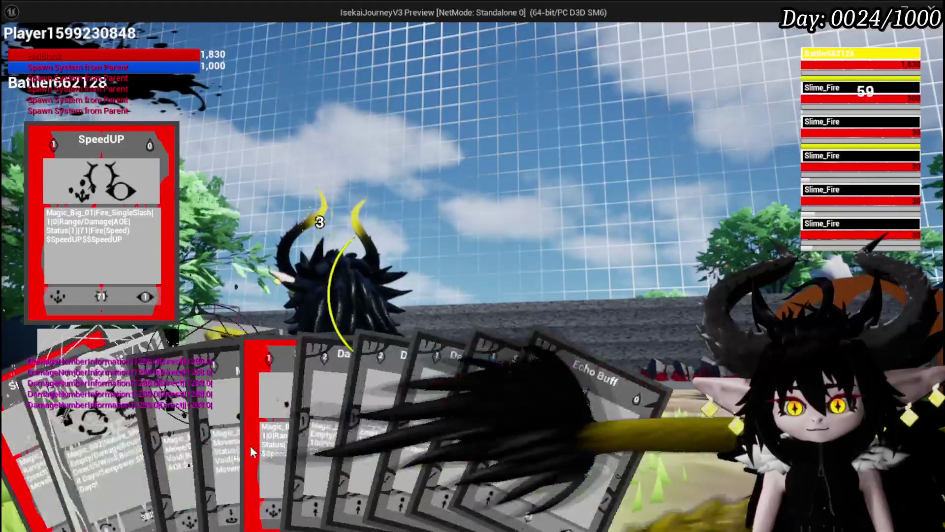
# Play SpeedUP to clear the Slime_Fire wave with 368-damage hits.
pyautogui.moveTo(327, 437)
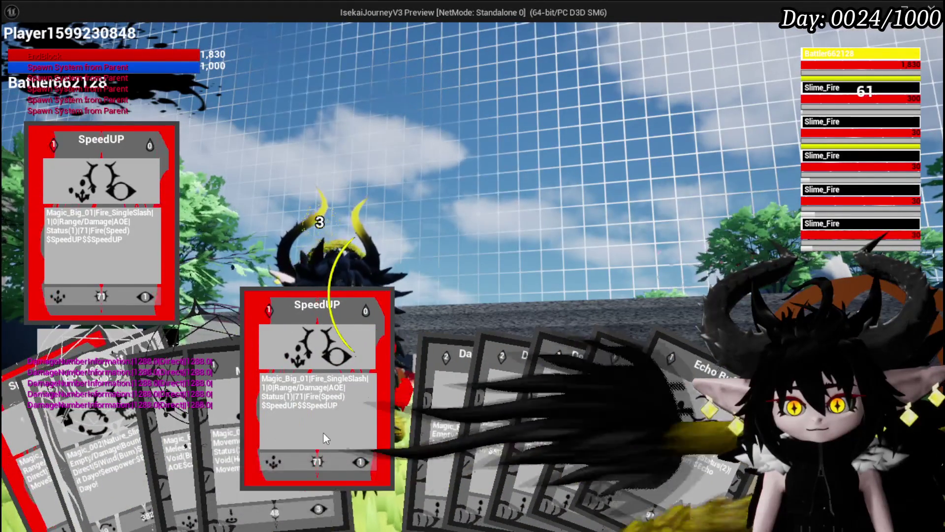
pyautogui.click(323, 432)
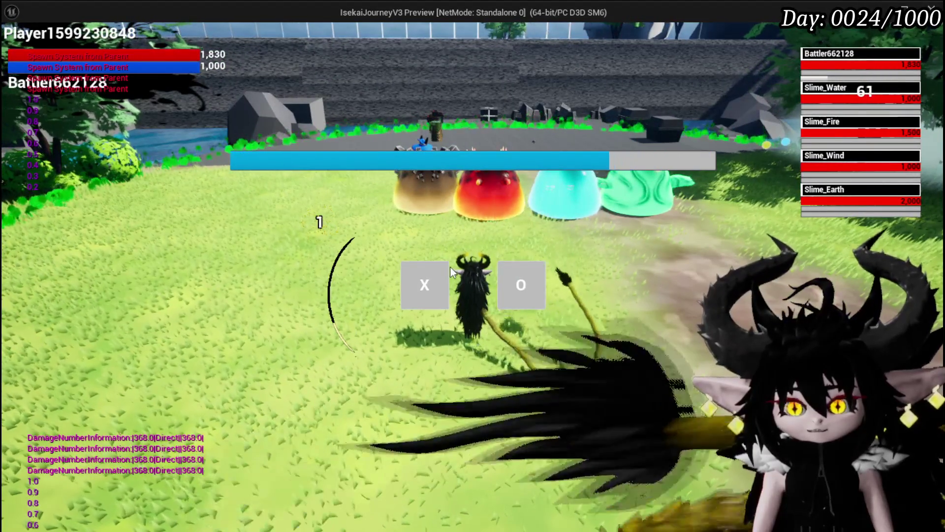
# Start the four-slime battle and play the SpeedUP and Defence Down cards.
pyautogui.click(448, 268)
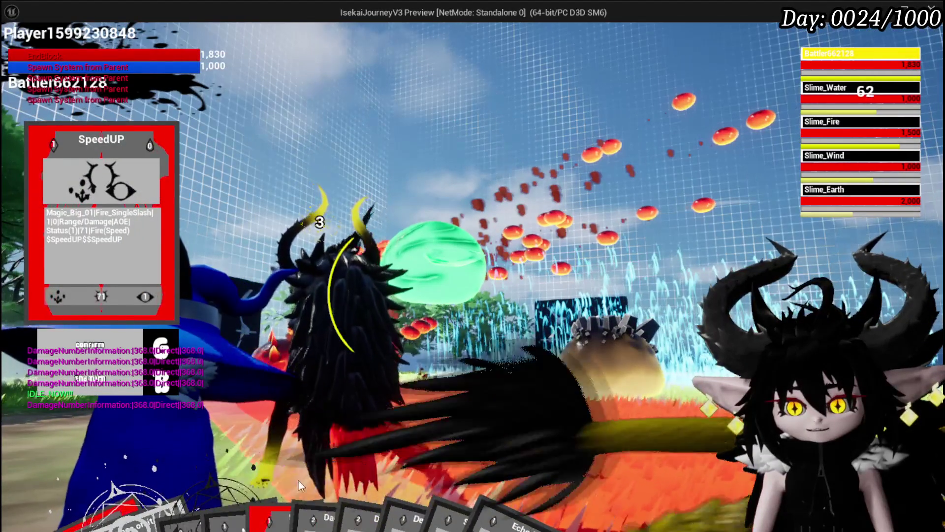
pyautogui.moveTo(215, 469)
pyautogui.click(365, 437)
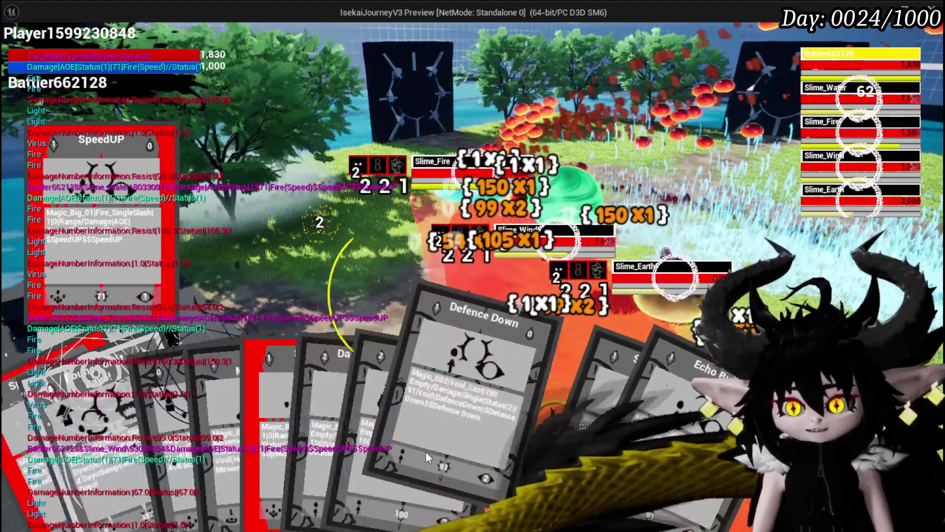
pyautogui.click(426, 450)
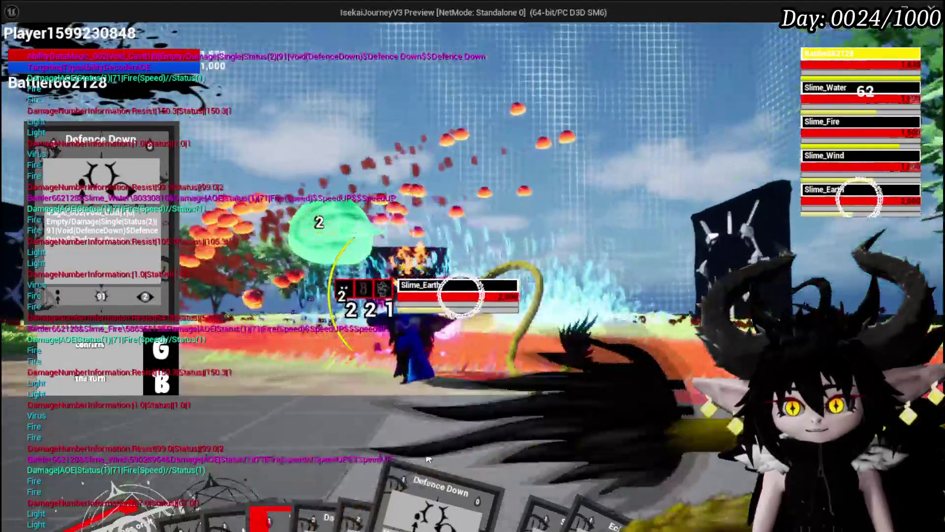
# Retarget to Slime_Wind, cast SpeedUP, ready SpeedUP again and switch to the level editor.
pyautogui.press('e')
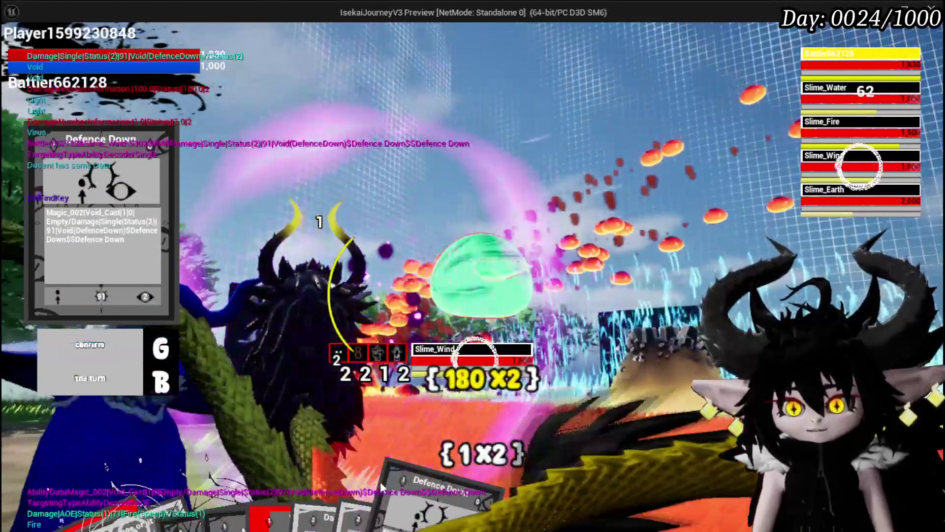
pyautogui.moveTo(308, 496)
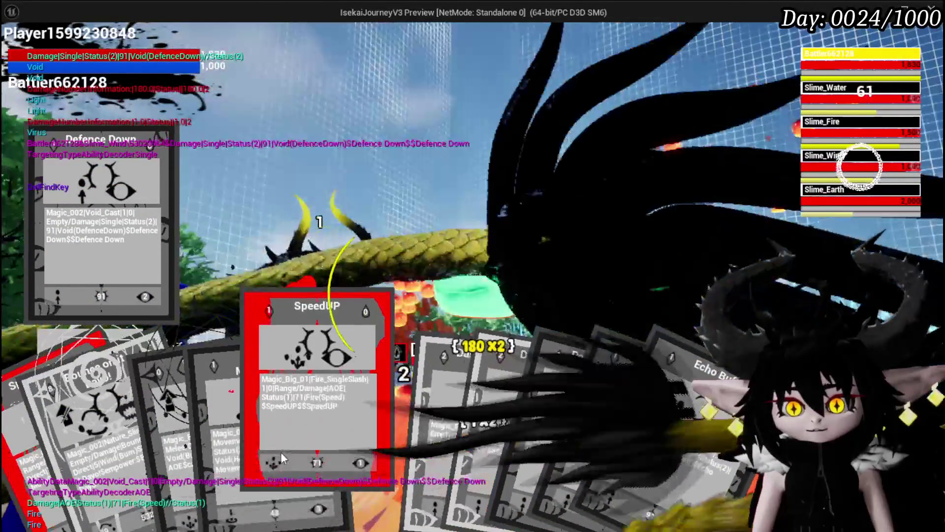
pyautogui.click(276, 453)
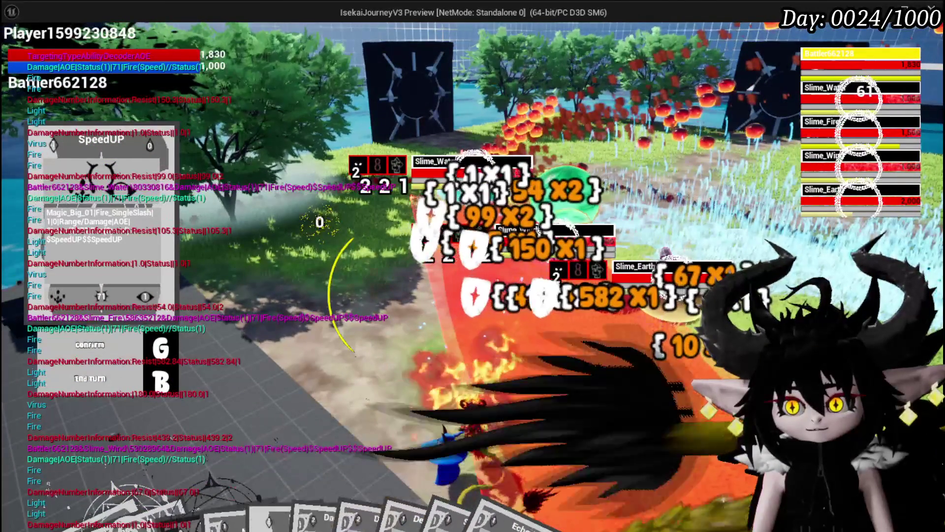
pyautogui.press('g')
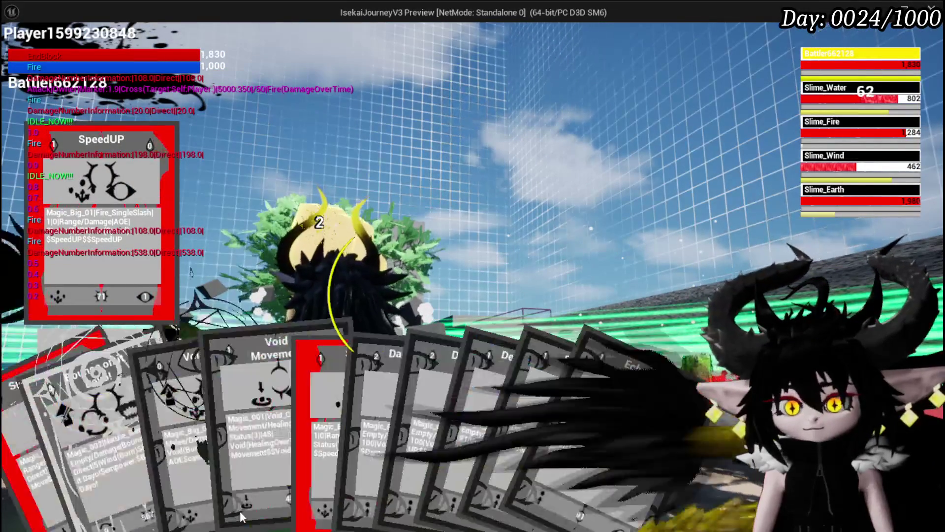
pyautogui.click(362, 425)
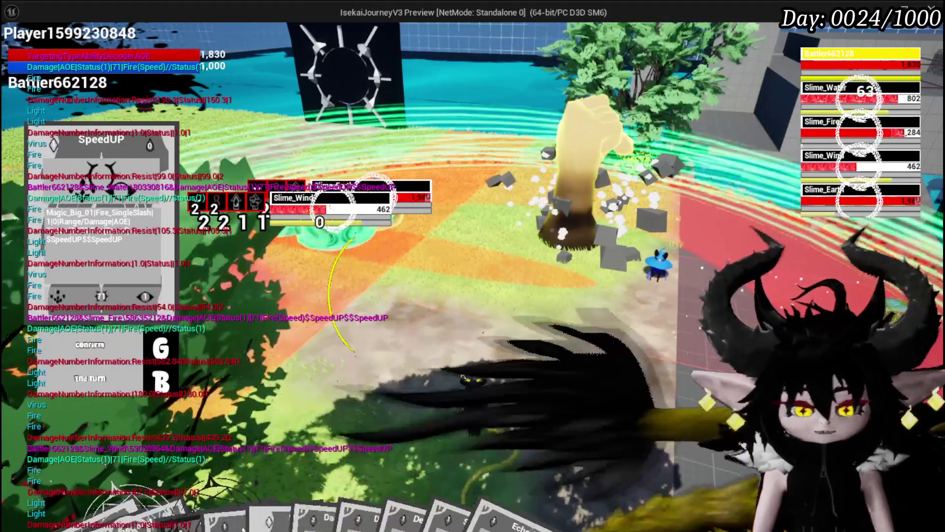
pyautogui.hotkey('alt', 'Tab')
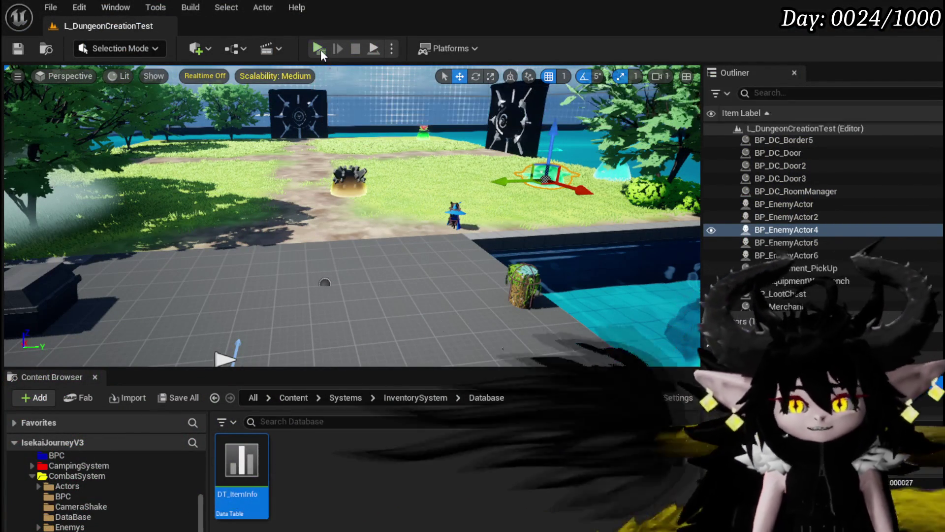
# Close the in-game equipment screen and stop the game preview.
pyautogui.hotkey('alt', 'Tab')
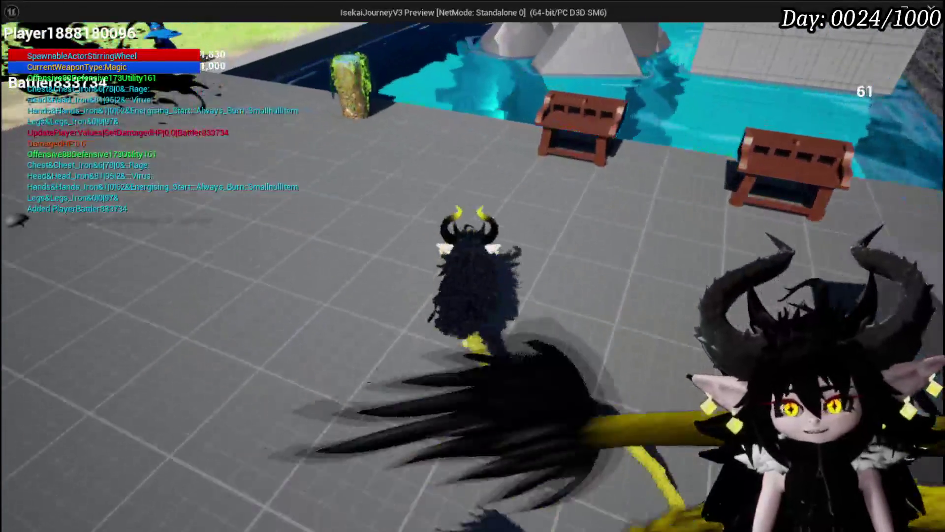
pyautogui.press('Escape')
pyautogui.press('a')
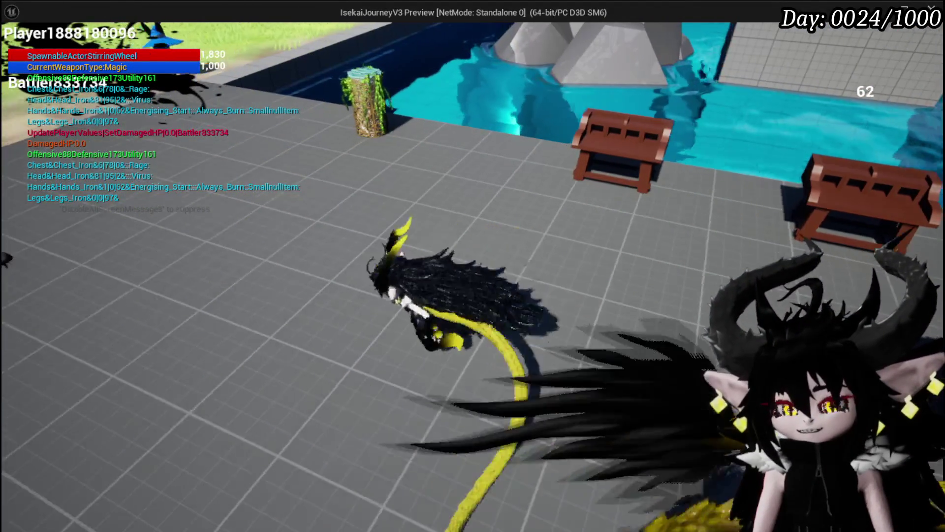
pyautogui.press('Escape')
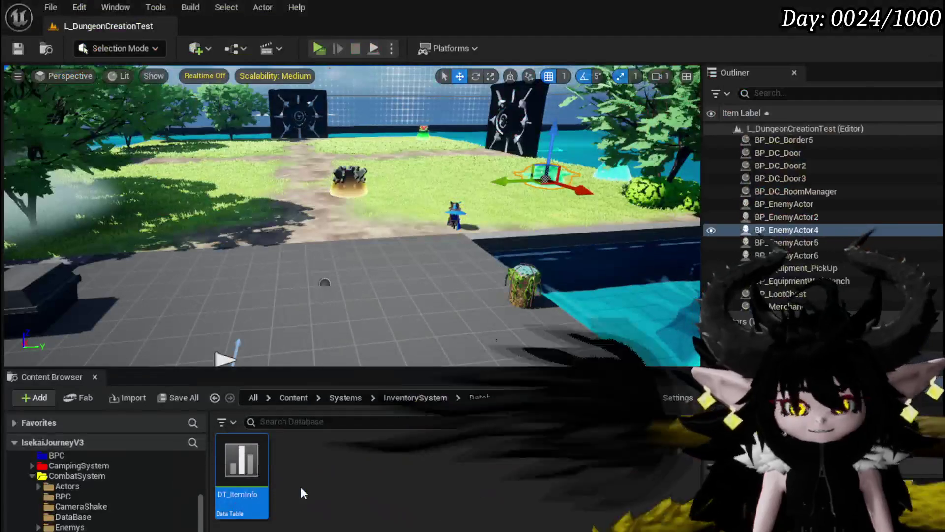
# Inspect the Gem&Wind_Echo row in DT_ItemInfo and relaunch play-in-editor.
pyautogui.doubleClick(246, 469)
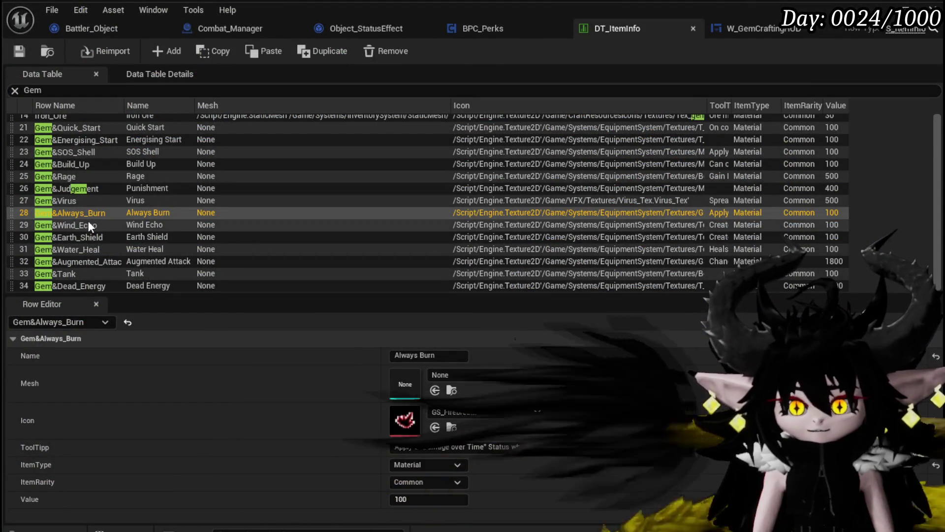
pyautogui.click(87, 223)
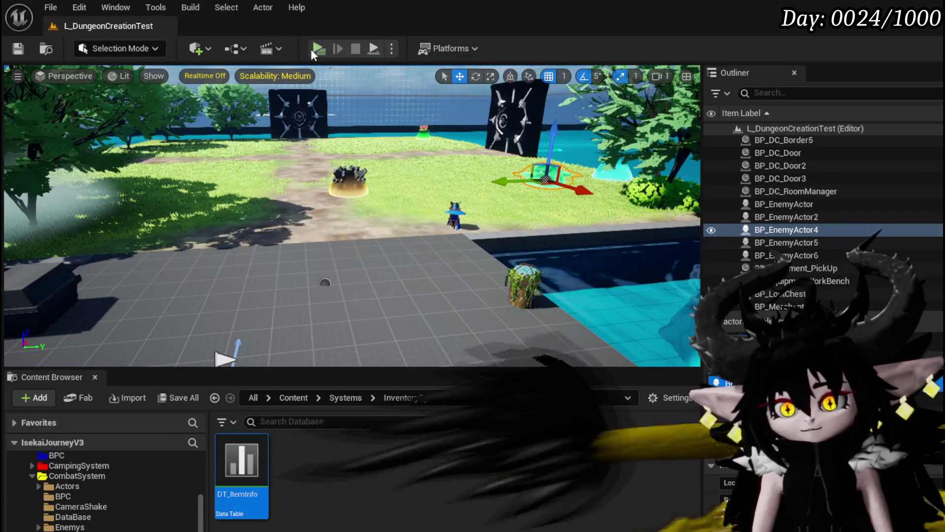
pyautogui.click(311, 49)
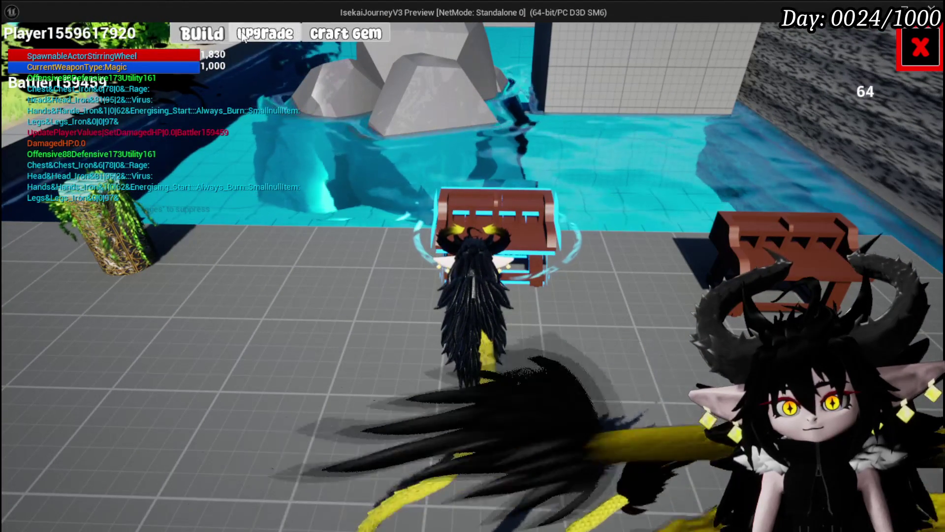
# Socket the Gem&Wind_Echo gem into Iron_Hands' empty third gem slot and close the upgrade panel.
pyautogui.click(284, 38)
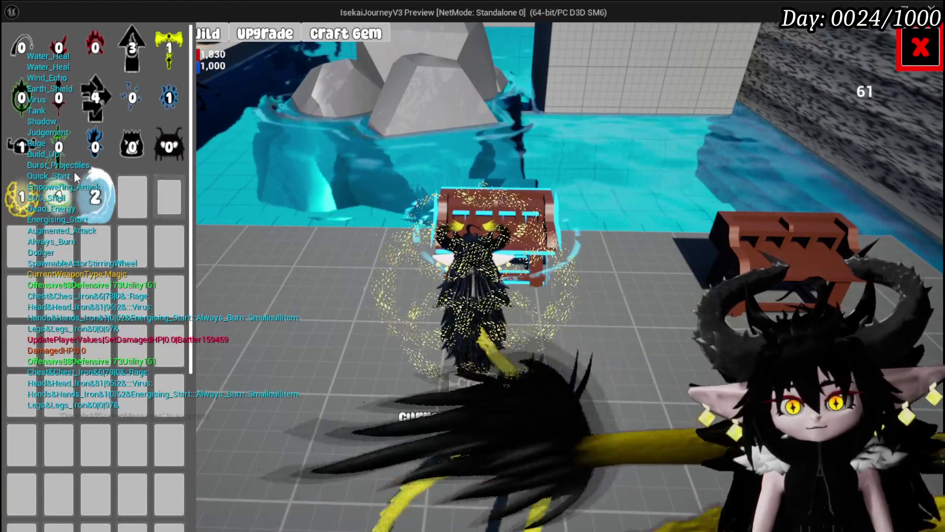
pyautogui.click(266, 38)
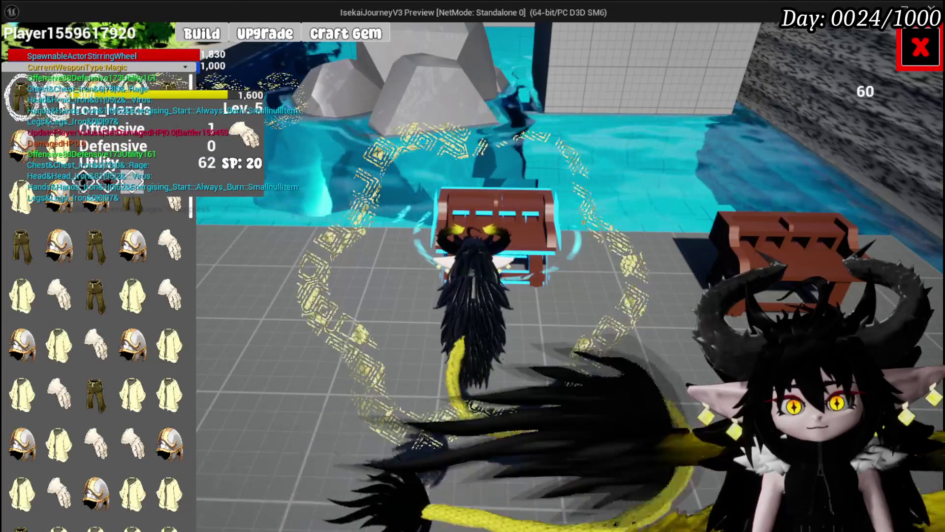
pyautogui.click(438, 318)
pyautogui.click(466, 332)
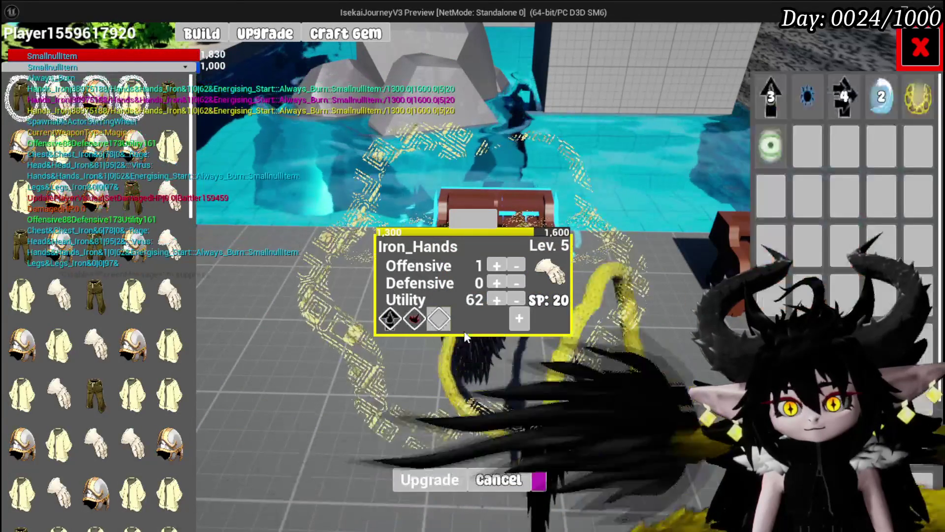
pyautogui.click(758, 154)
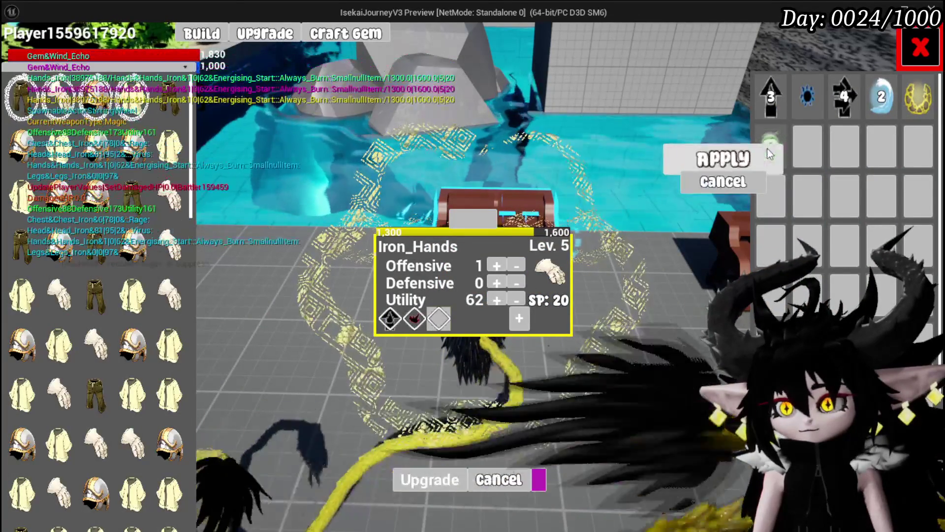
pyautogui.click(705, 158)
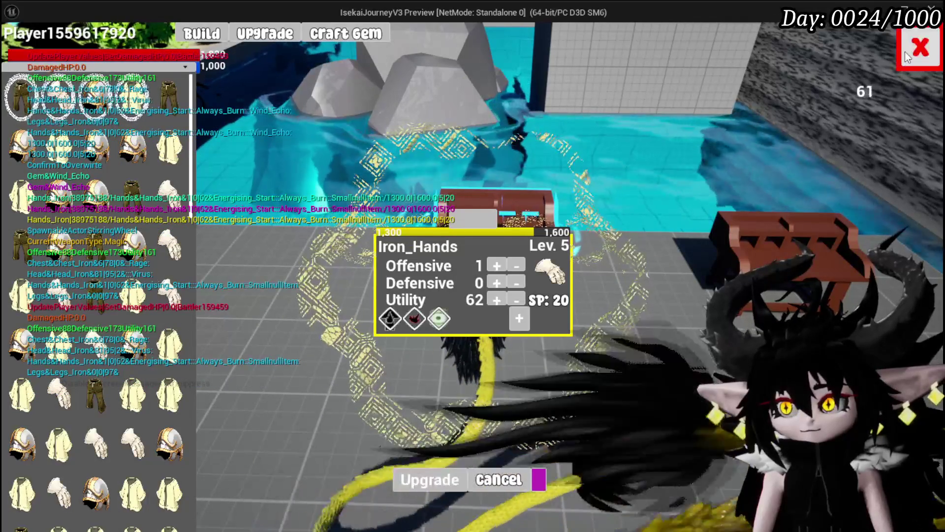
pyautogui.click(904, 51)
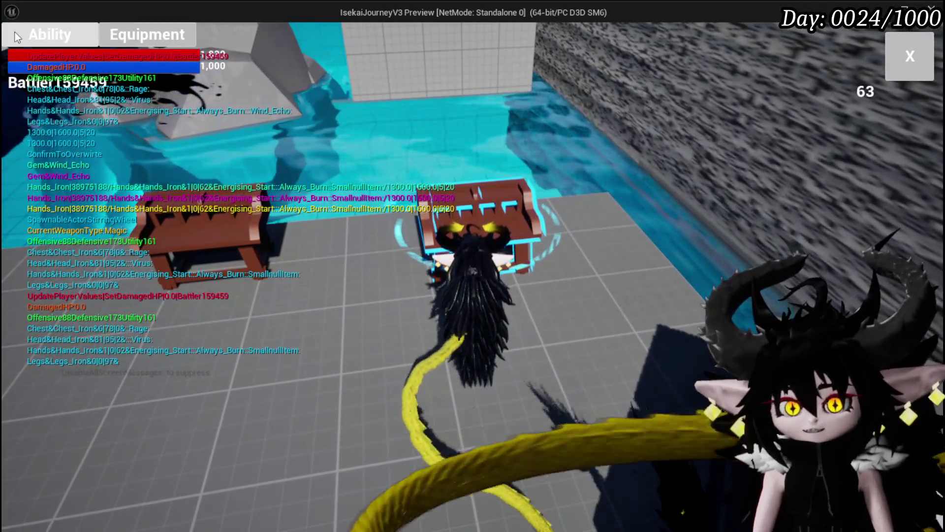
# Open the Splash Move card in the ability editor and set its element to Wind.
pyautogui.click(17, 37)
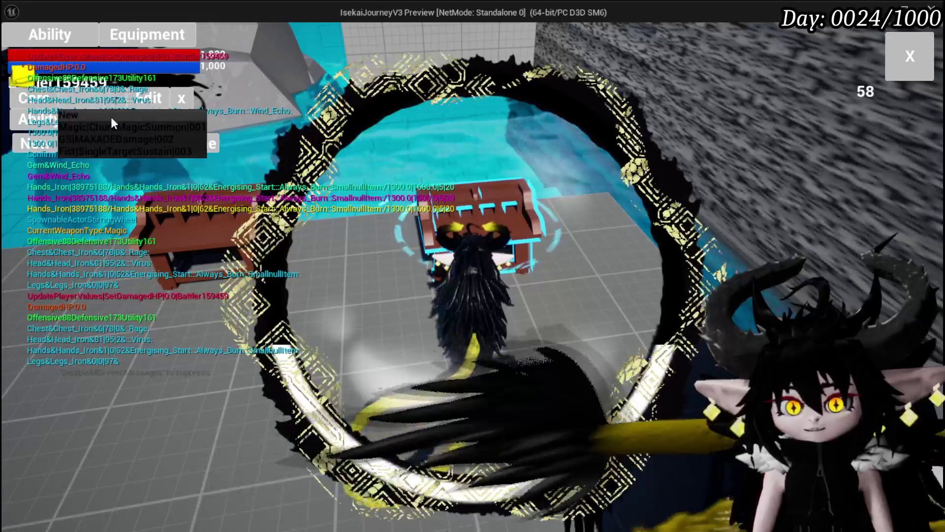
pyautogui.click(108, 124)
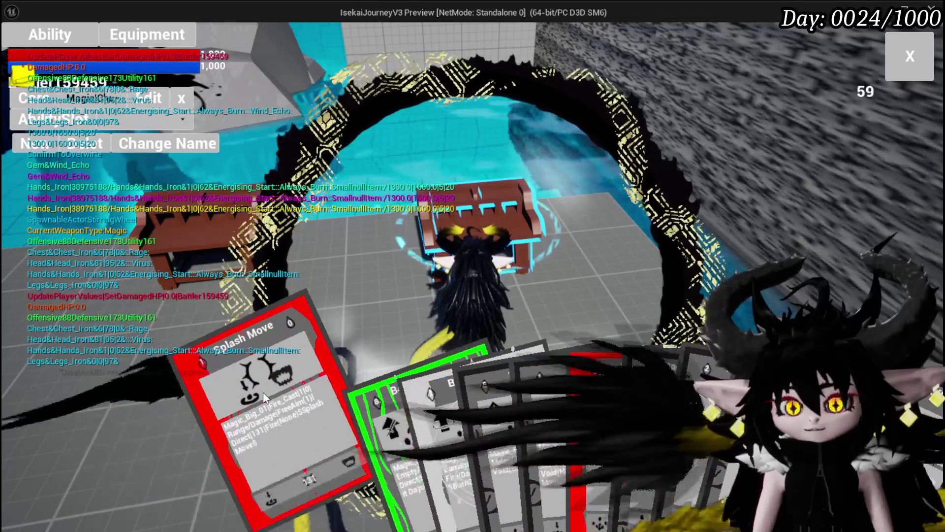
pyautogui.click(263, 392)
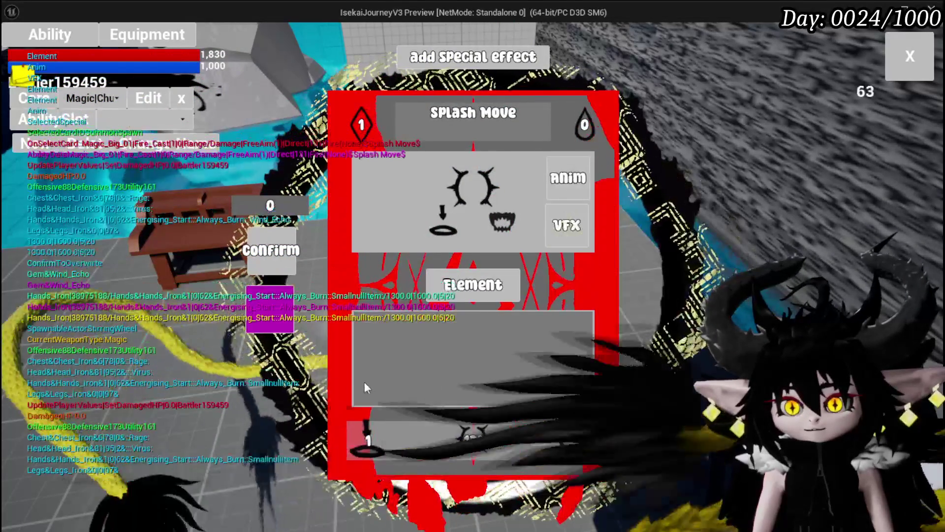
pyautogui.click(473, 285)
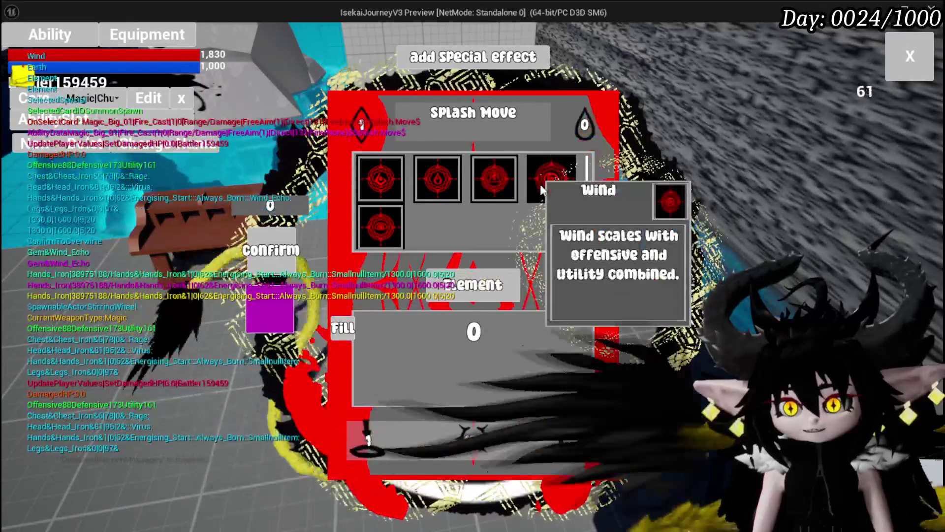
pyautogui.click(539, 184)
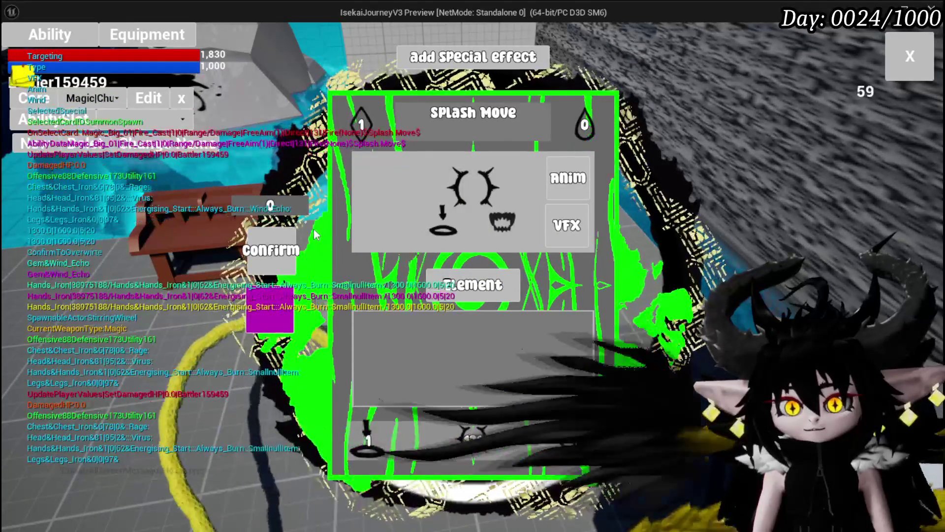
# Preview several effects, give Splash Move the Wind_Cast VFX, and save the card.
pyautogui.click(567, 225)
pyautogui.click(449, 186)
pyautogui.click(558, 194)
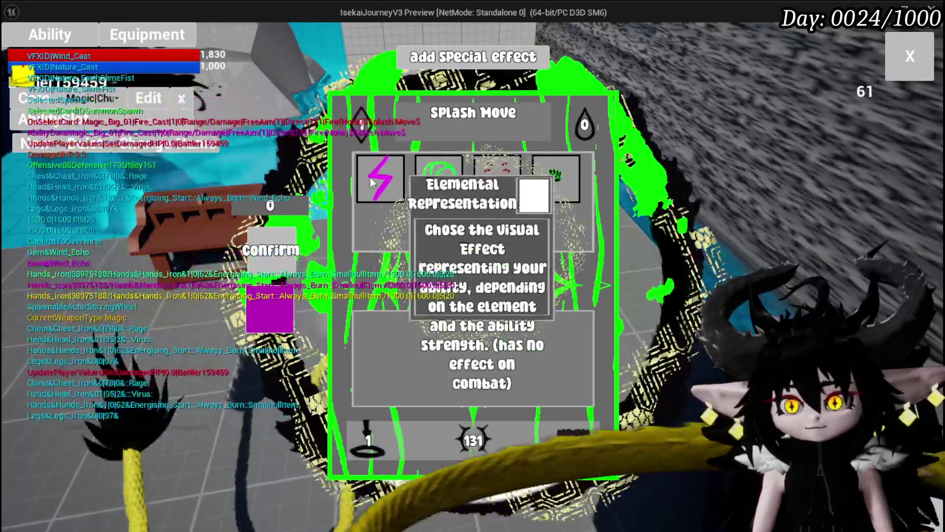
pyautogui.click(372, 182)
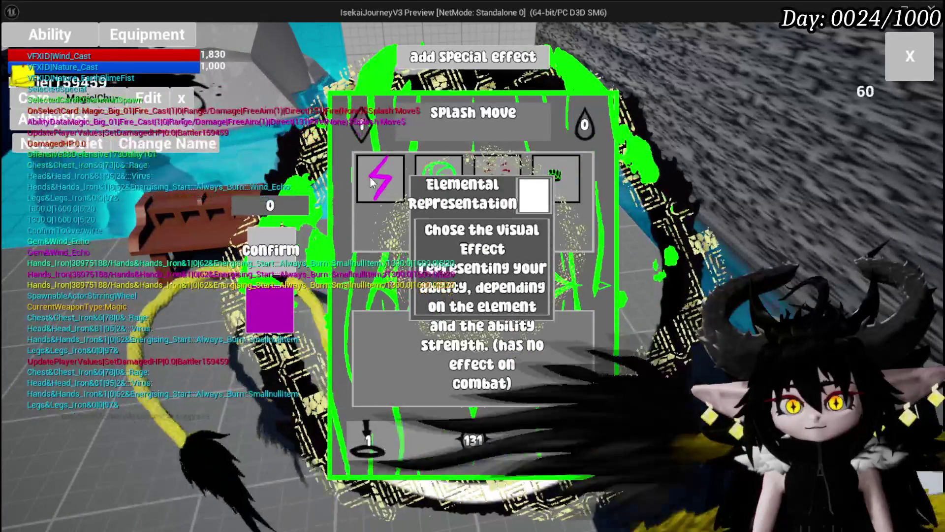
pyautogui.click(487, 192)
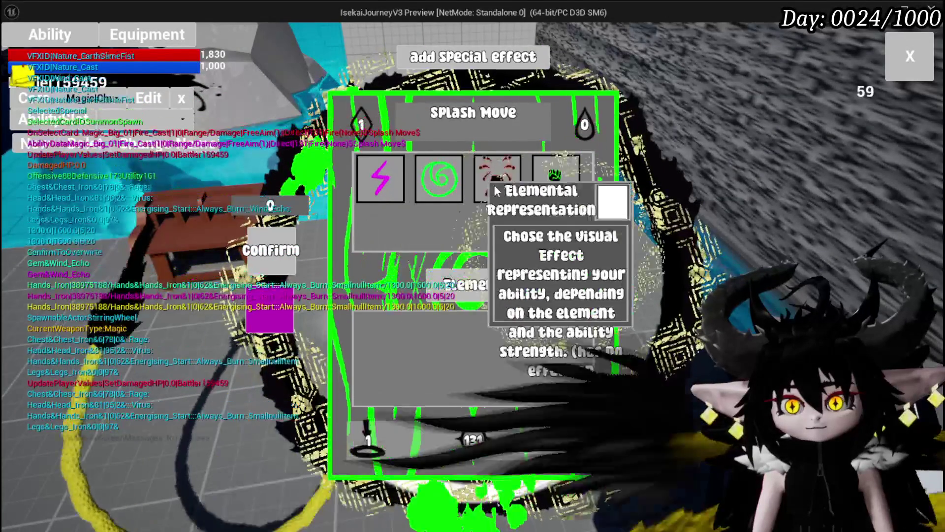
pyautogui.click(370, 179)
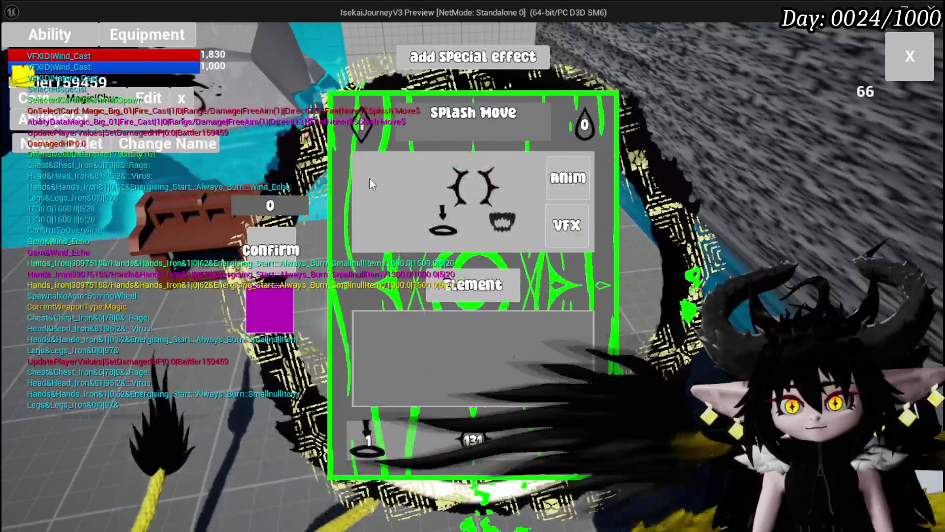
pyautogui.click(291, 270)
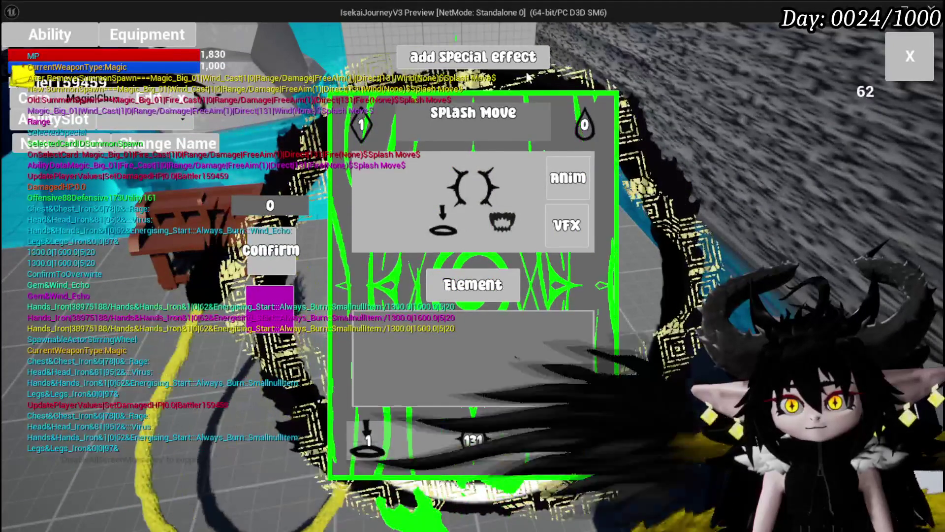
pyautogui.click(895, 74)
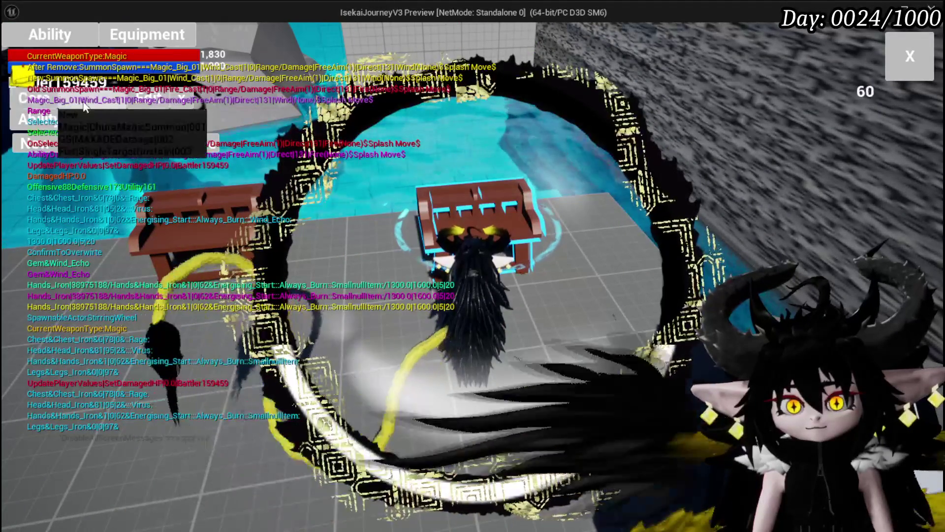
pyautogui.click(115, 128)
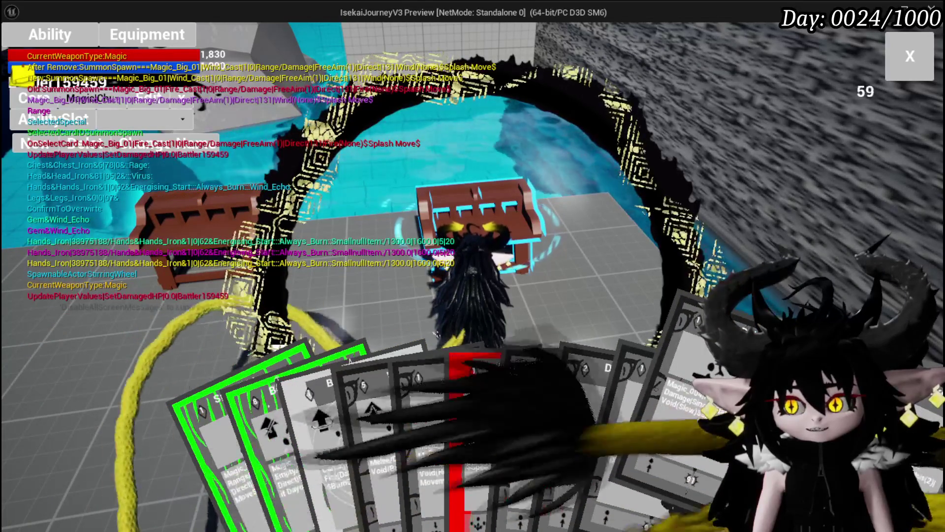
# Set the Defence Down card to the Wind element with the Nature_EarthSlimeFist effect and save it.
pyautogui.click(640, 320)
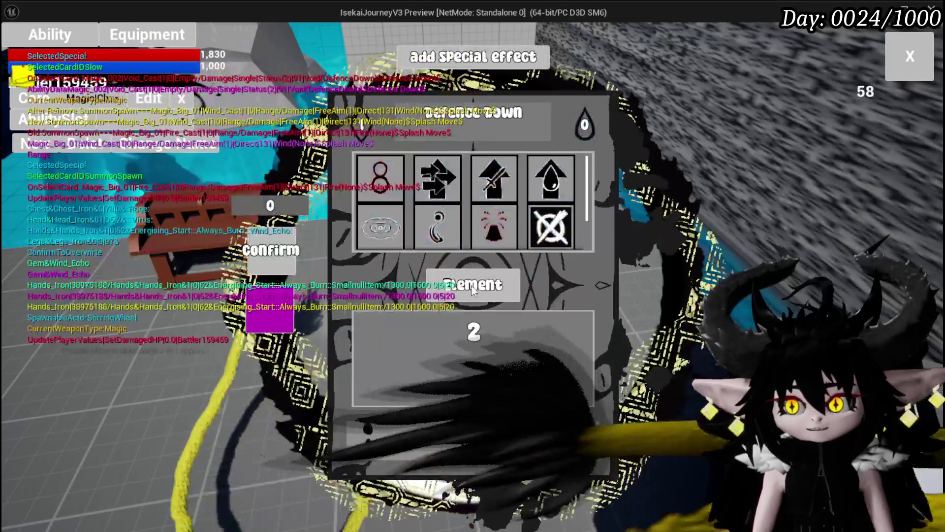
pyautogui.click(470, 287)
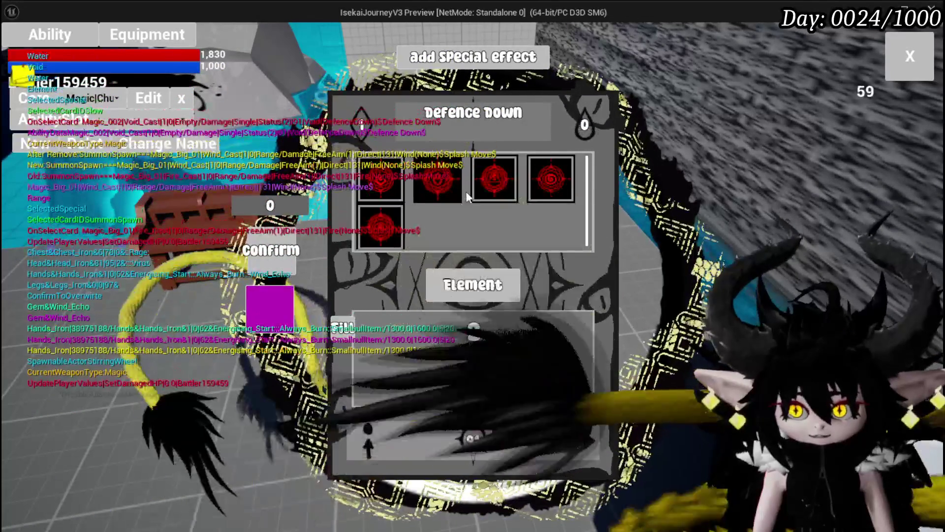
pyautogui.click(543, 183)
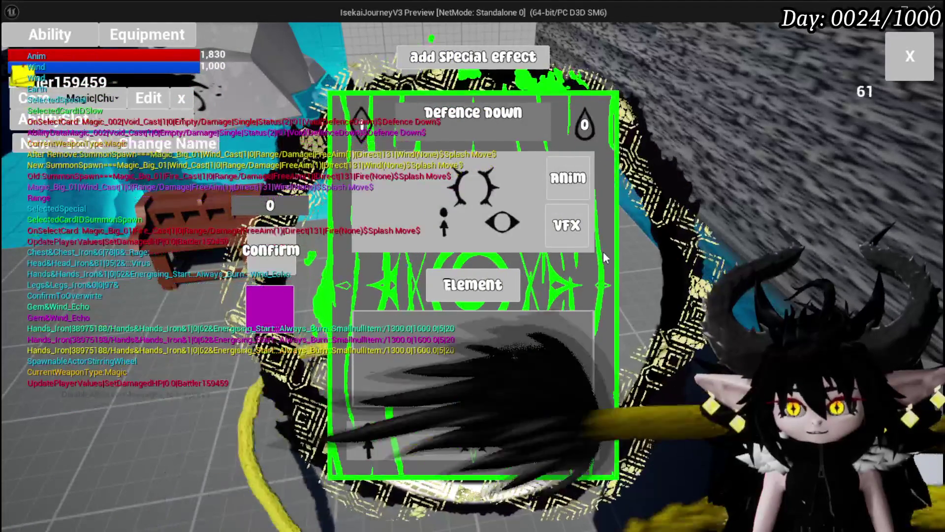
pyautogui.click(576, 231)
pyautogui.click(495, 182)
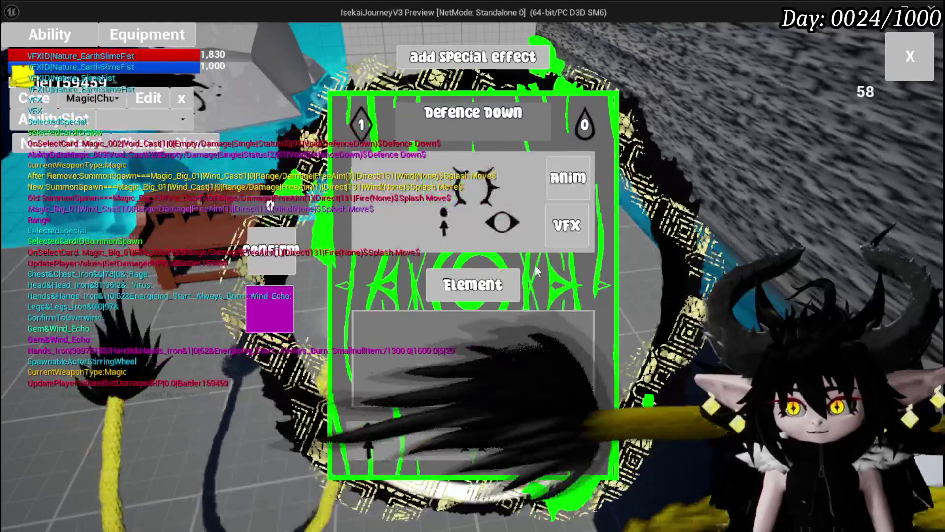
pyautogui.click(286, 268)
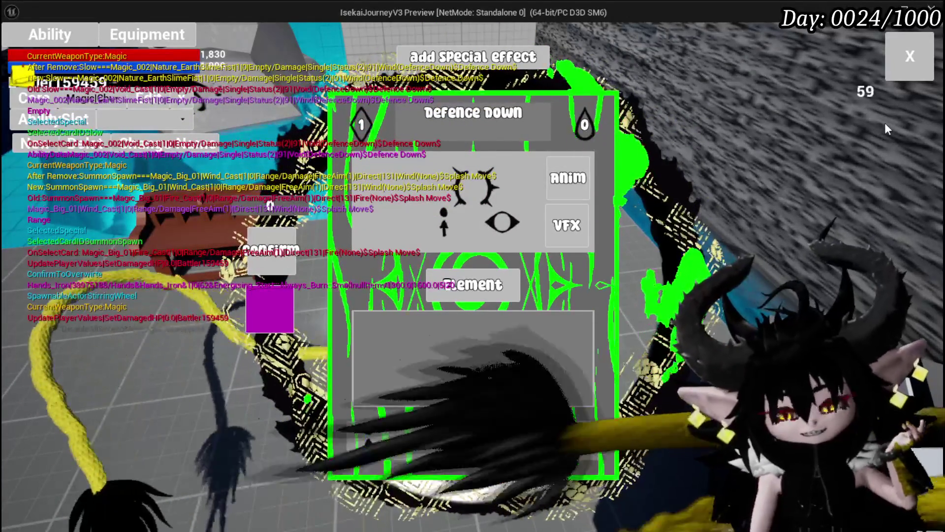
pyautogui.click(289, 283)
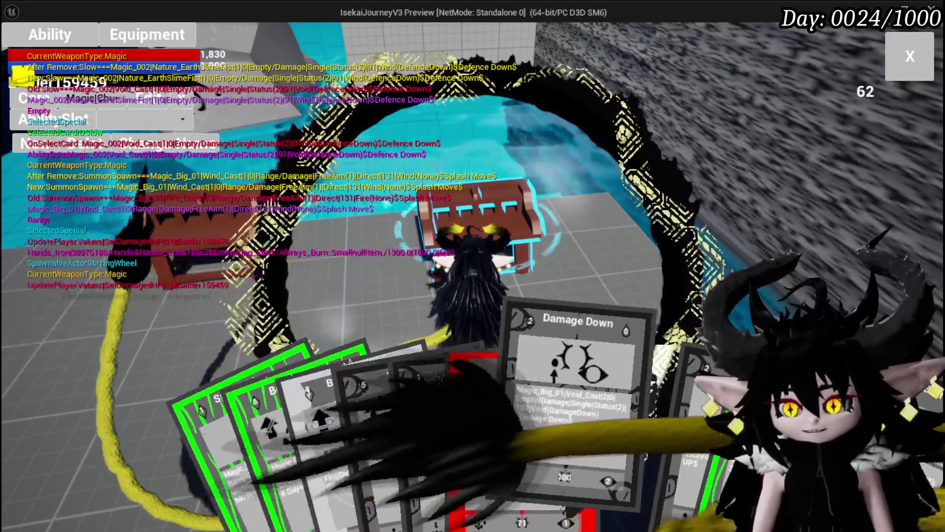
# Give the SpeedUP card the Wind element and Nature_EarthSlimeFist effect, then return to the game.
pyautogui.click(473, 374)
pyautogui.click(460, 289)
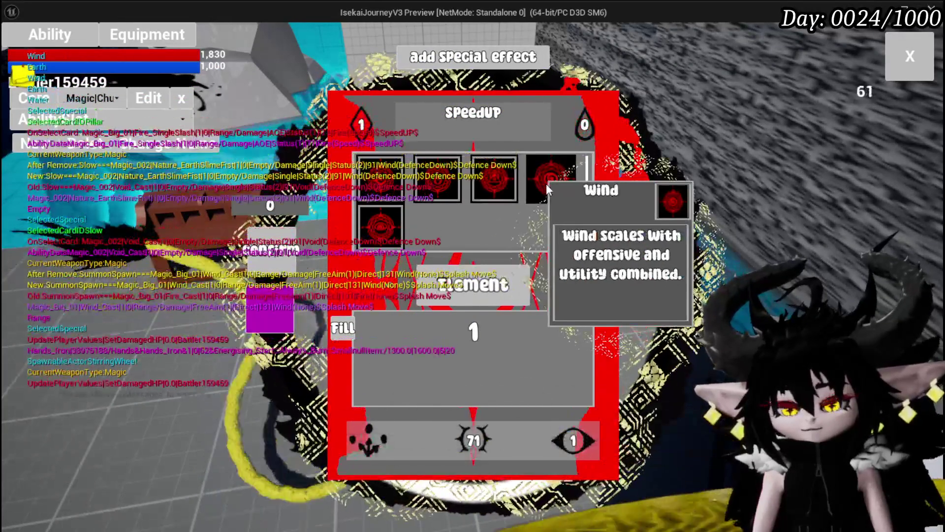
pyautogui.click(546, 184)
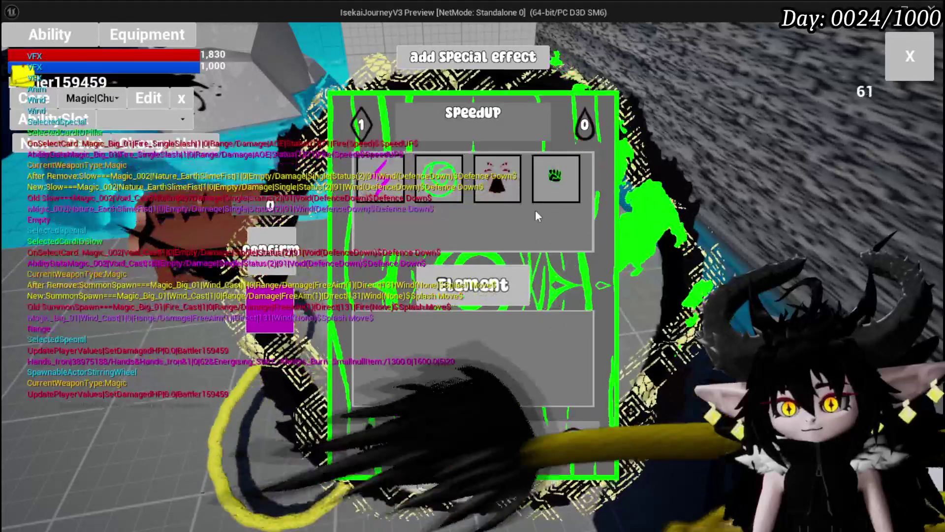
pyautogui.click(429, 184)
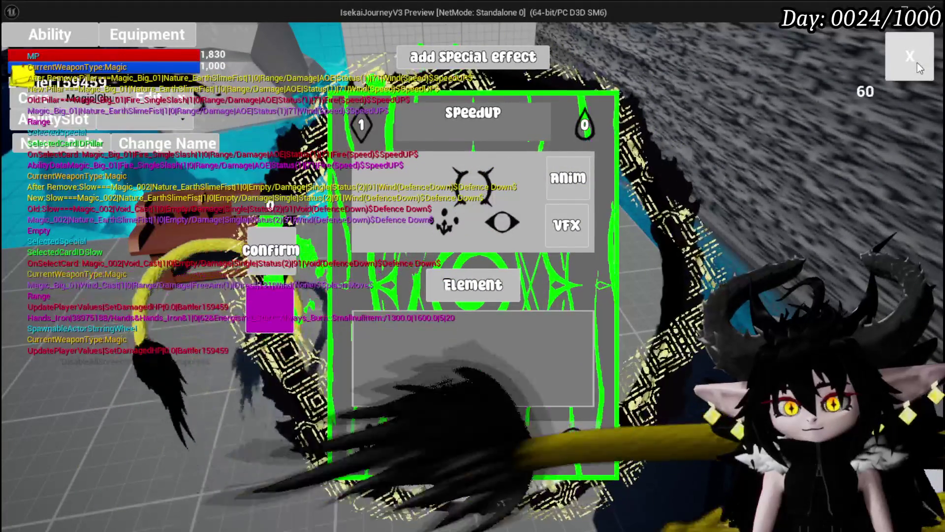
pyautogui.click(917, 63)
# Walk into the slime to start a battle and cast Defence Down on Slime_Wind.
pyautogui.press('w')
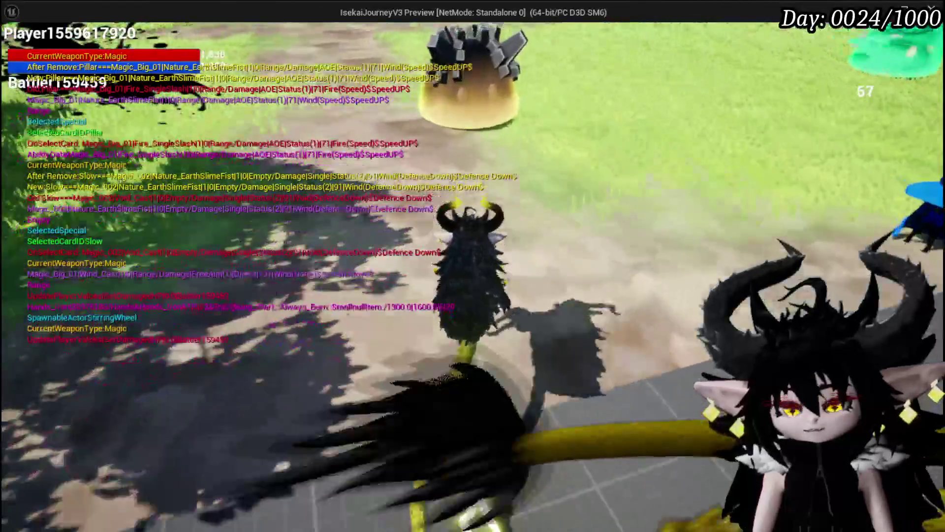
pyautogui.press('w')
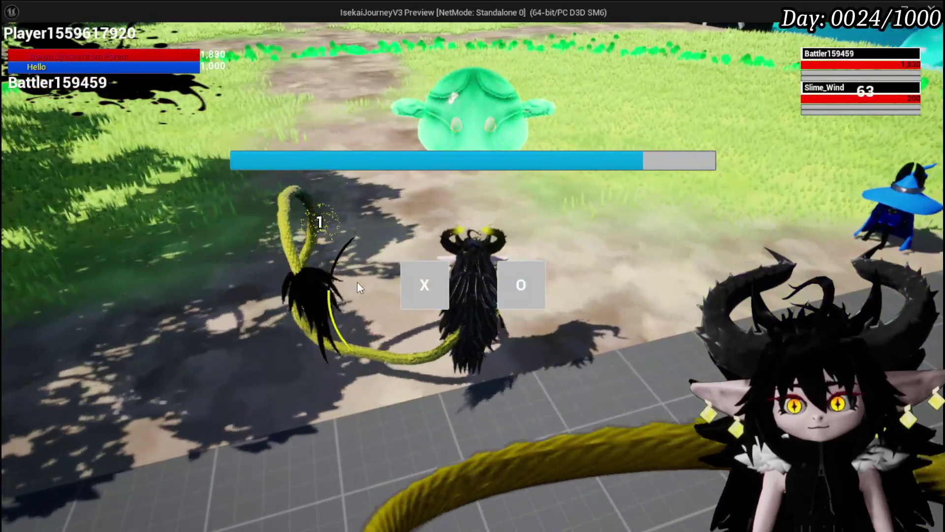
pyautogui.click(425, 284)
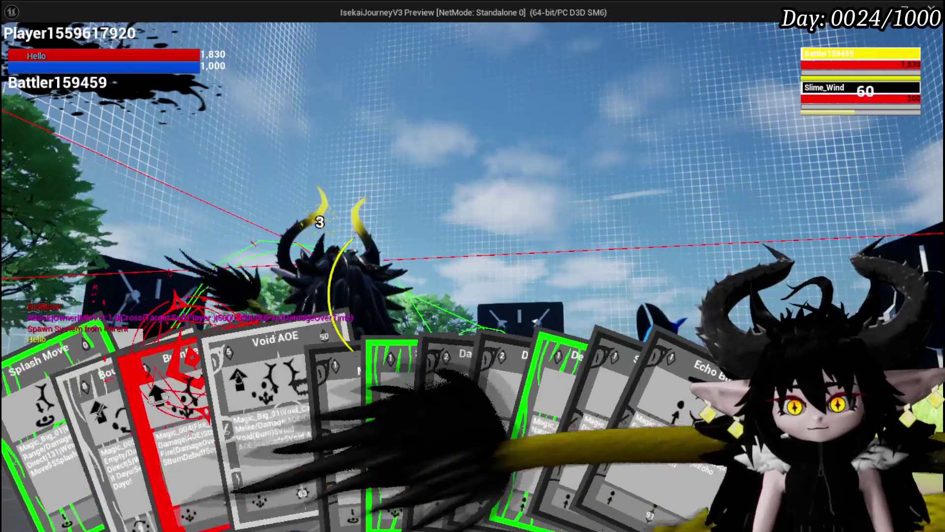
pyautogui.click(466, 452)
pyautogui.press('g')
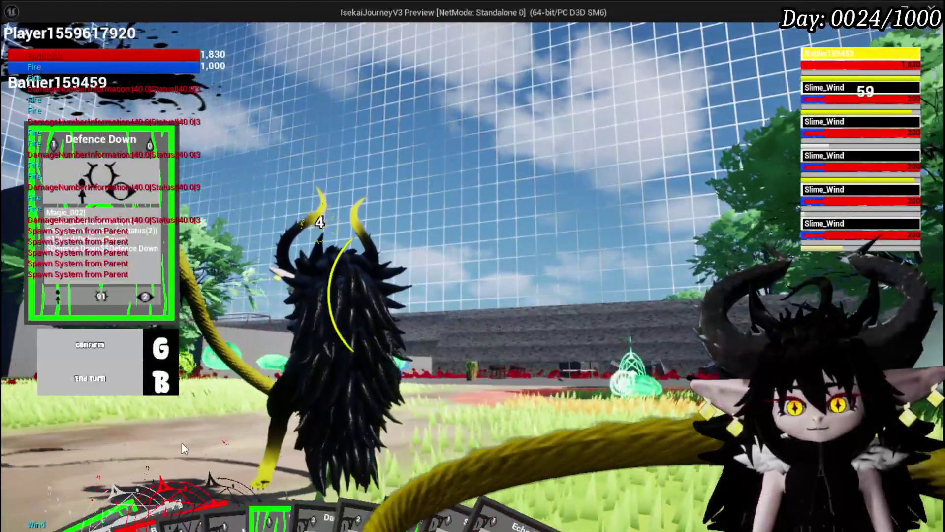
# Play SpeedUP, firing the earth-fist spell at the target spot.
pyautogui.moveTo(236, 512)
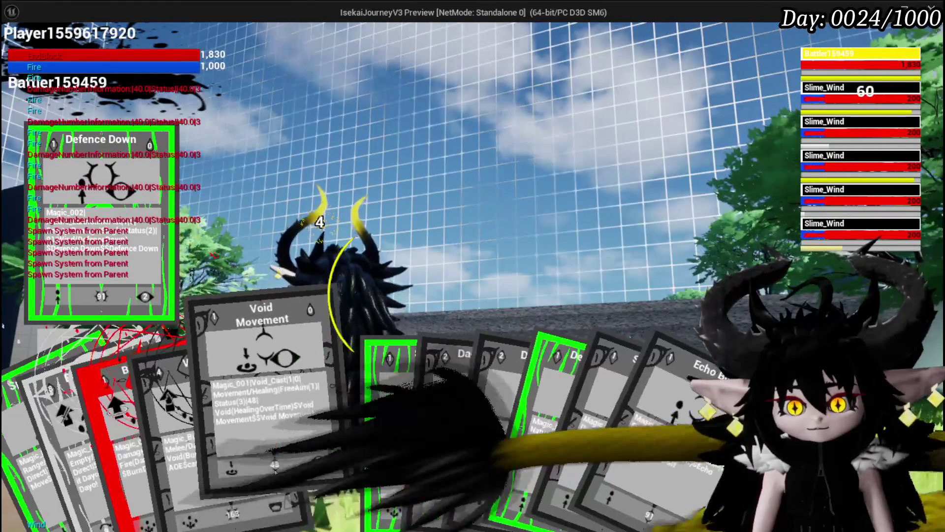
pyautogui.click(290, 400)
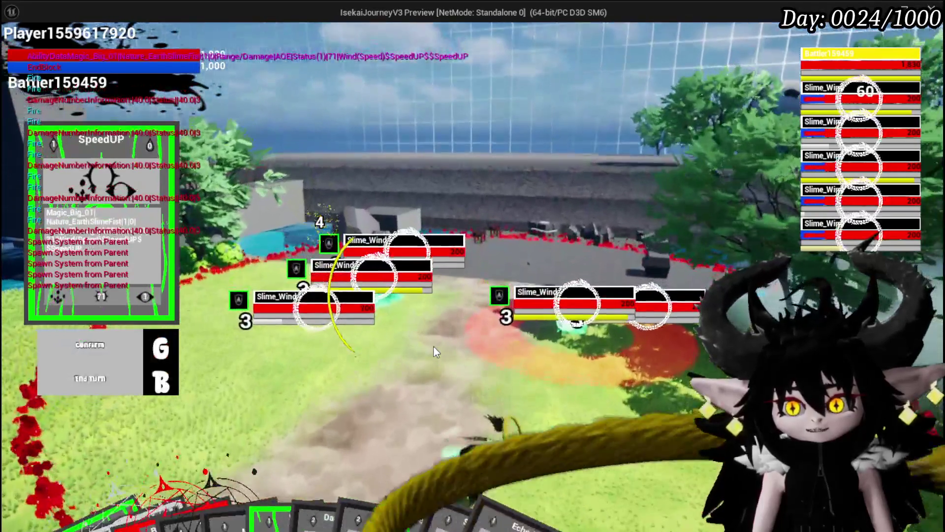
pyautogui.click(433, 347)
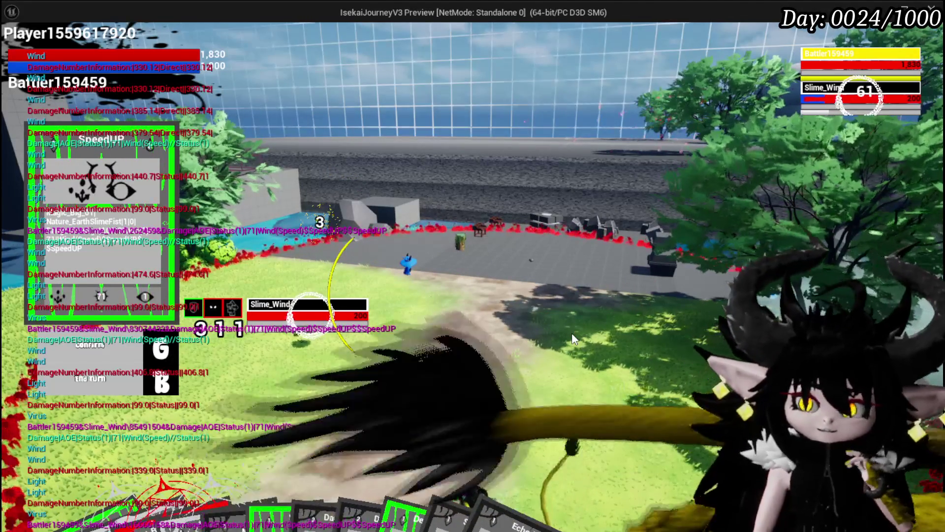
# Aim and cast Splash Move twice, finishing off Slime_Wind.
pyautogui.moveTo(398, 507)
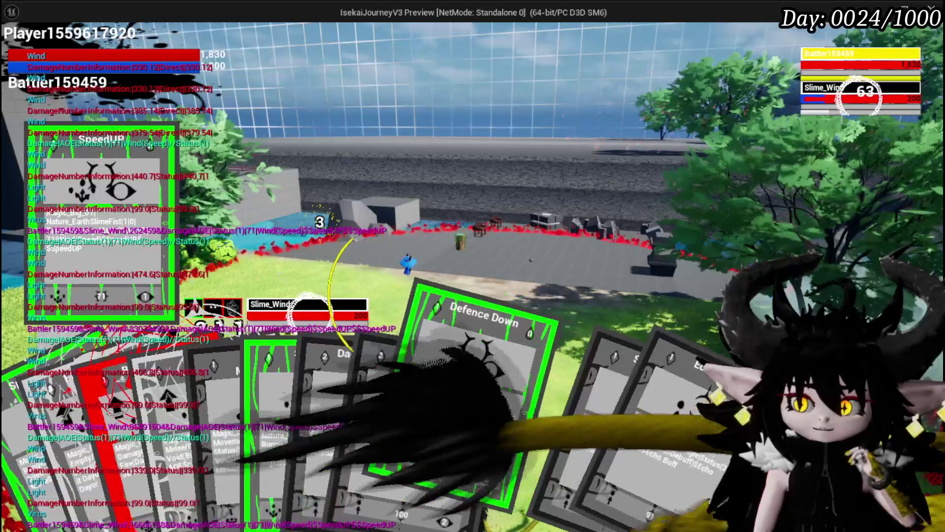
pyautogui.click(32, 458)
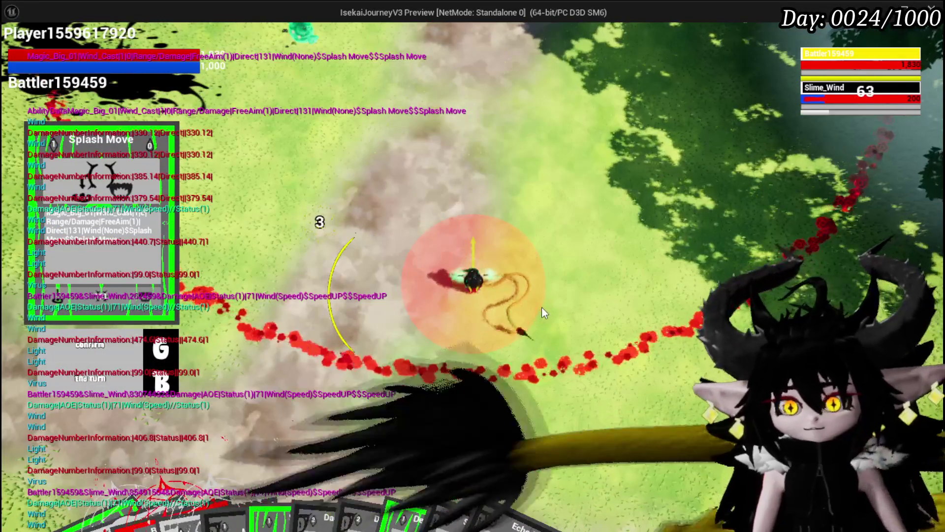
pyautogui.click(541, 306)
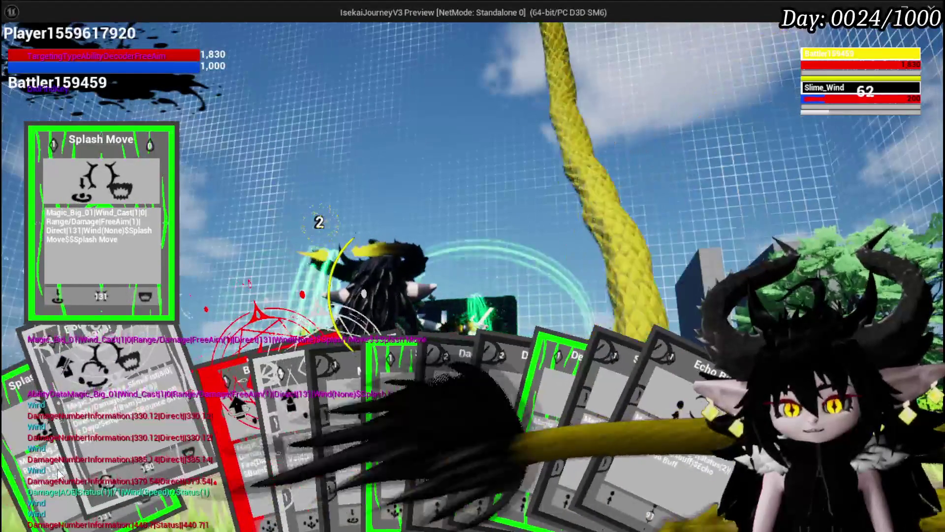
pyautogui.click(34, 460)
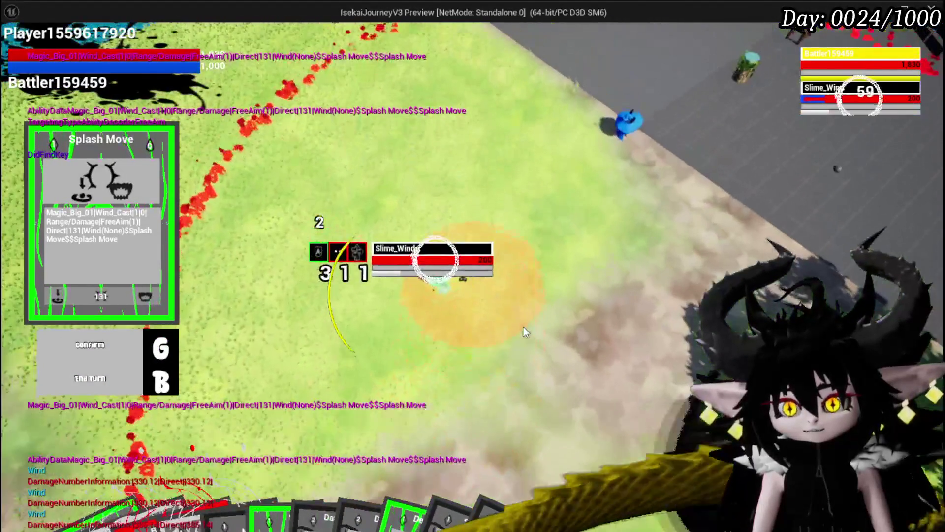
pyautogui.click(523, 329)
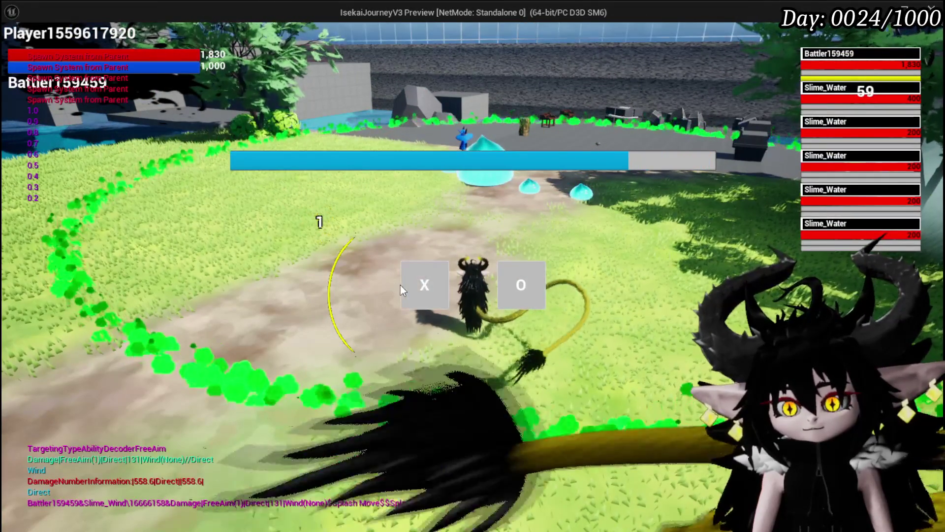
# Dismiss the prompt and cast SpeedUP on the water slimes, clearing the Slime_Water wave.
pyautogui.click(415, 286)
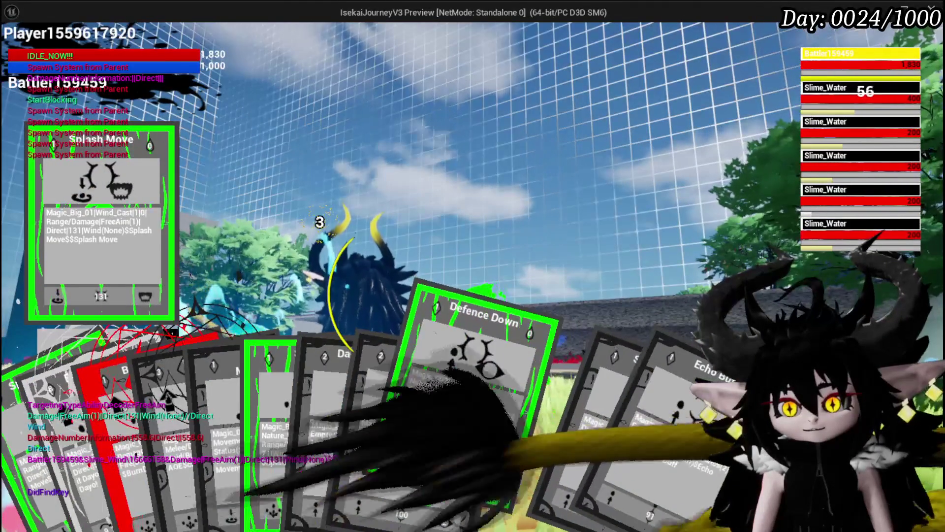
pyautogui.click(262, 439)
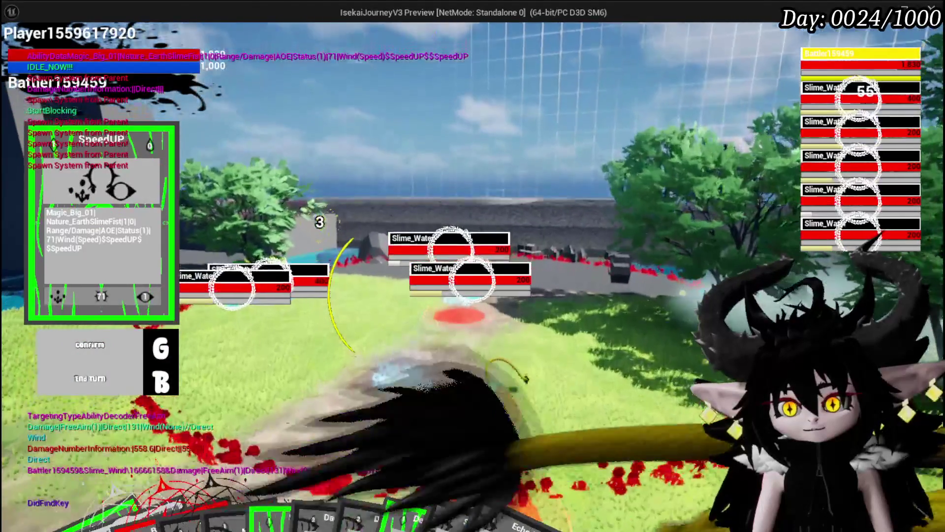
pyautogui.press('g')
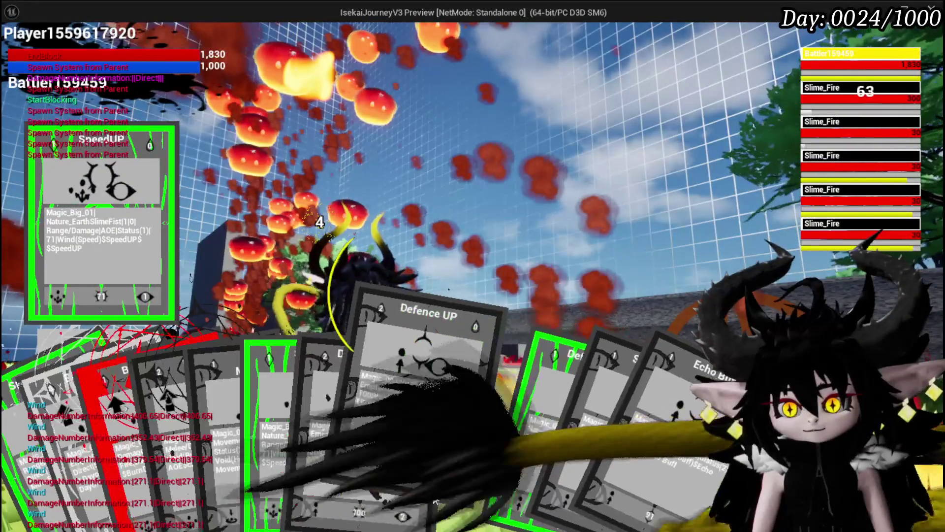
# Put away the hand and make Splash Move the active card against the fire slimes.
pyautogui.click(315, 441)
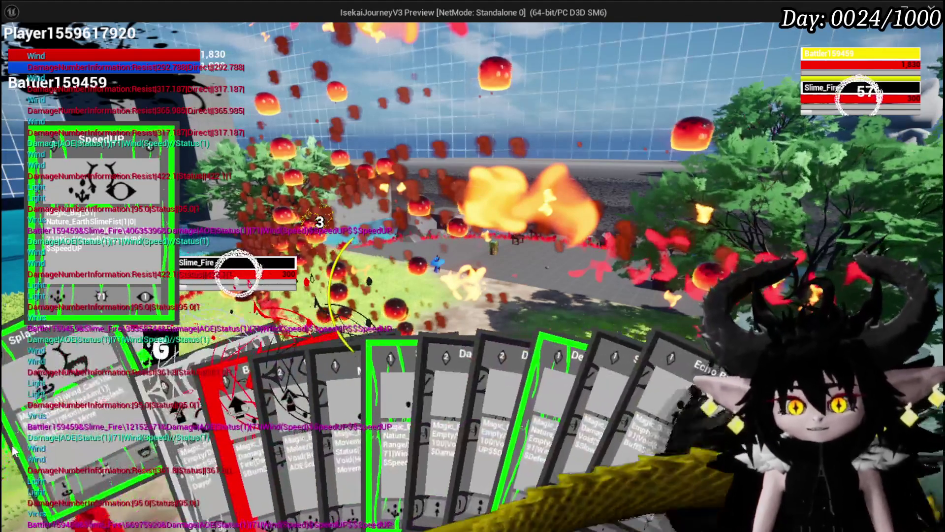
pyautogui.click(67, 447)
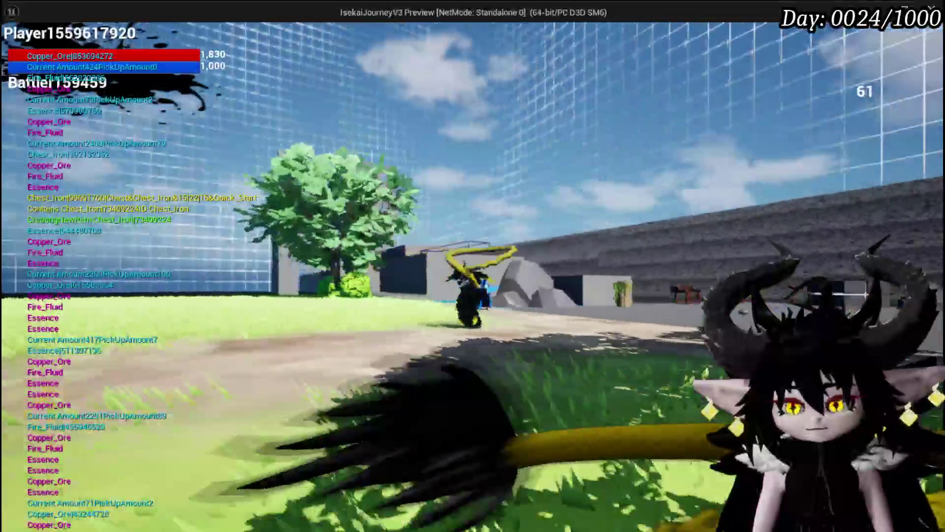
# Save the game progress from the in-game menu, then close the menu.
pyautogui.press('Escape')
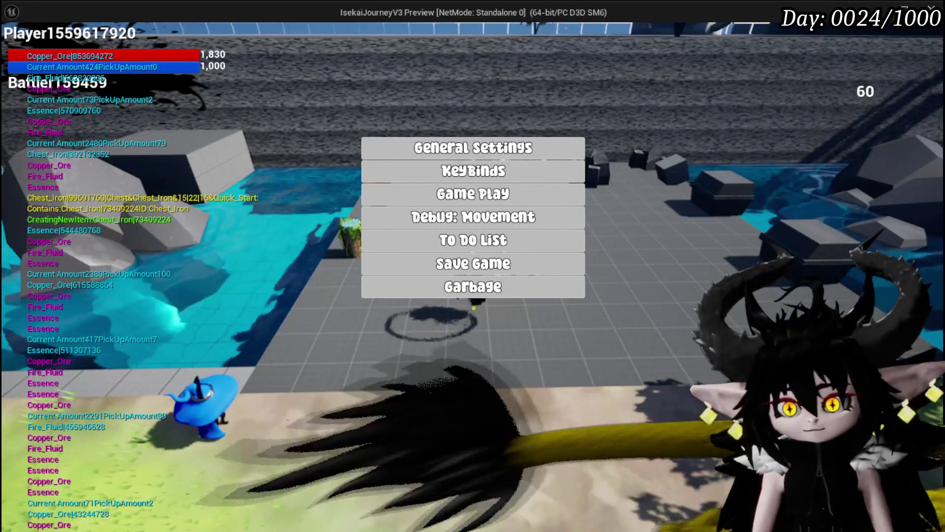
pyautogui.click(566, 269)
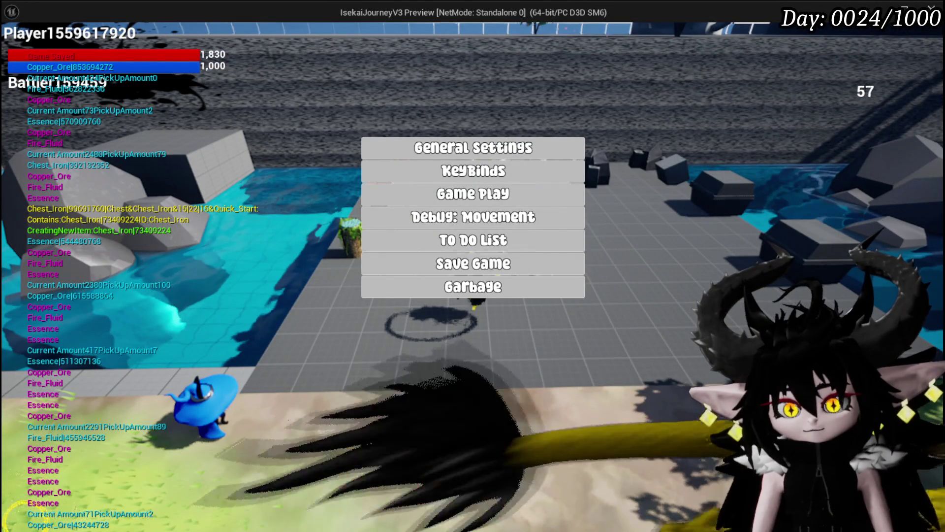
pyautogui.click(473, 456)
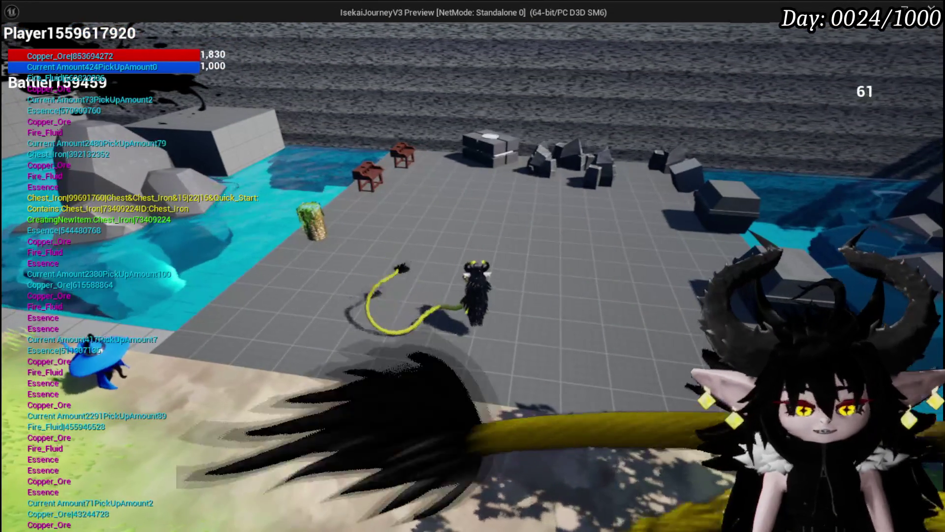
# Stop play-in-editor and save the current map.
pyautogui.press('Escape')
pyautogui.click(11, 49)
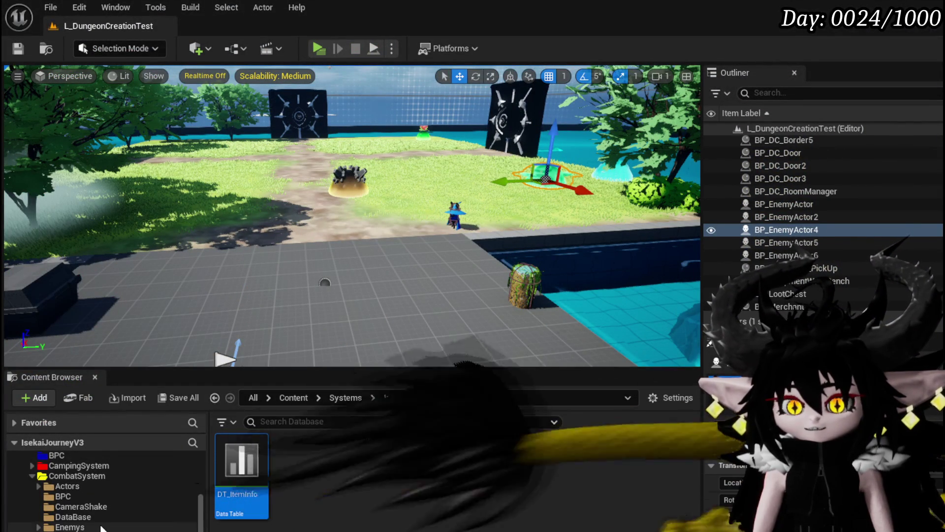
pyautogui.scroll(-10, 87, 500)
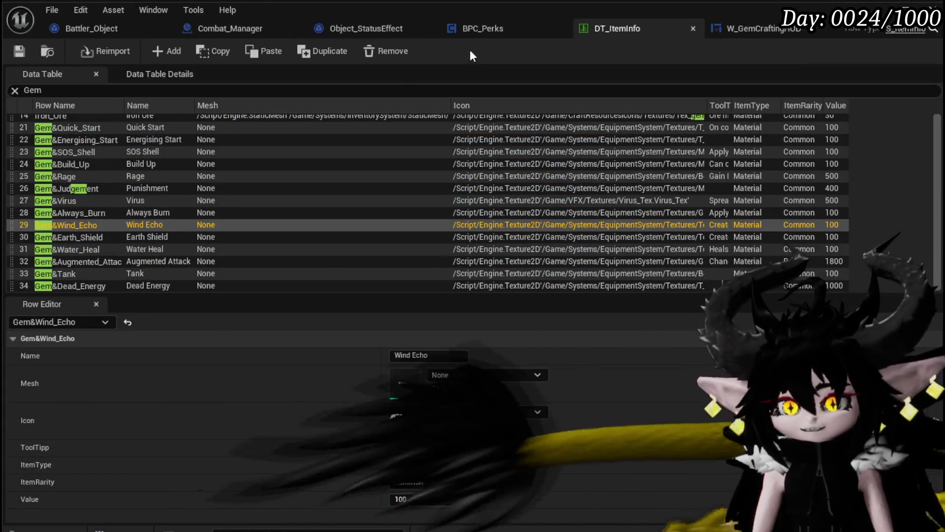
# In BPC_Perks, go from OnDealDamagePerks's Switch on String into the Perk_WindEcho function graph.
pyautogui.moveTo(485, 32); pyautogui.dragTo(600, 31)
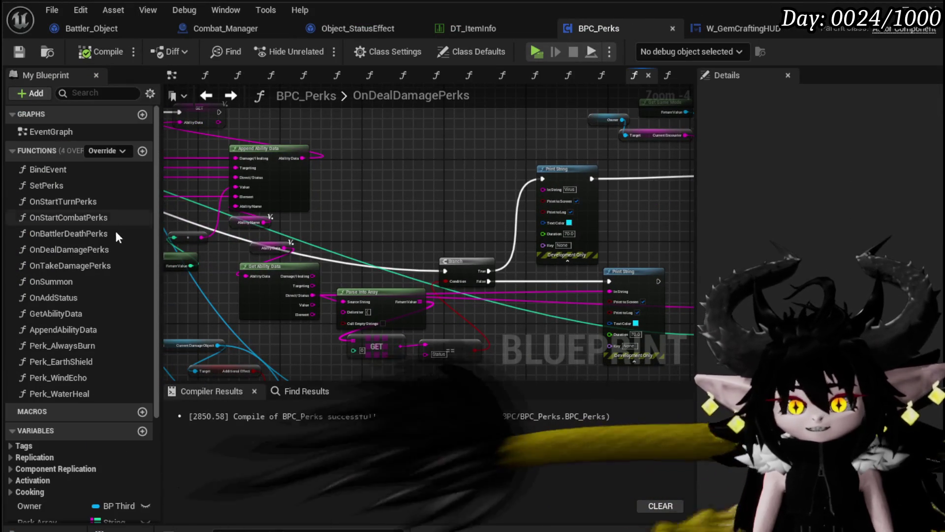
pyautogui.doubleClick(90, 248)
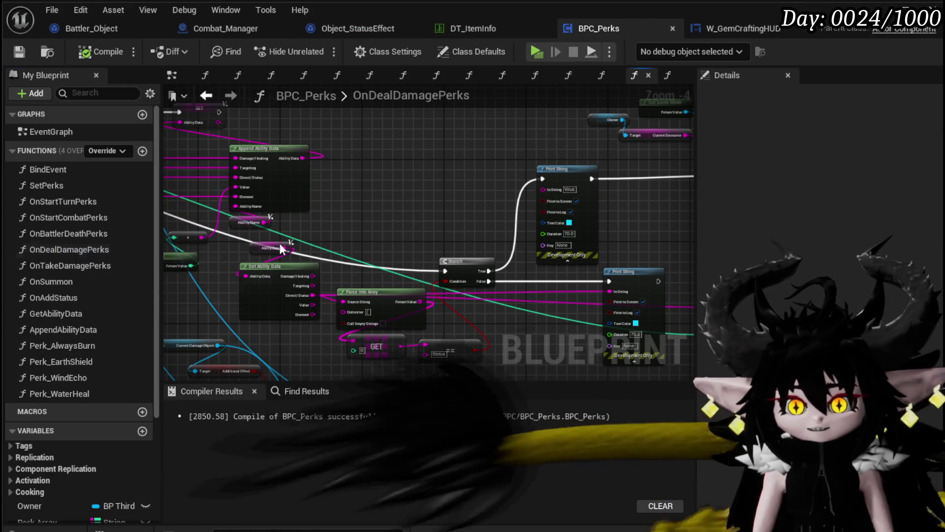
pyautogui.scroll(-4, 449, 206)
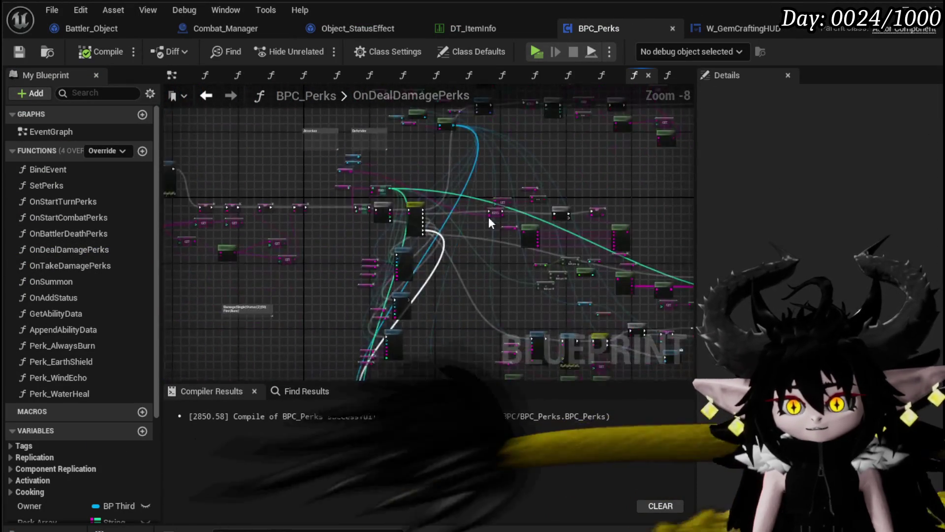
pyautogui.scroll(8, 534, 203)
pyautogui.moveTo(527, 221); pyautogui.dragTo(343, 234)
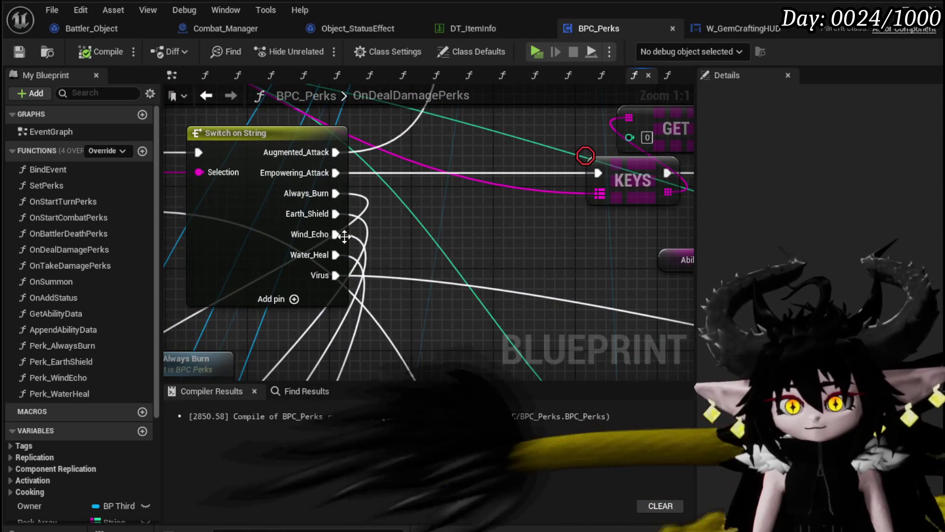
pyautogui.scroll(-3, 361, 244)
pyautogui.scroll(3, 501, 255)
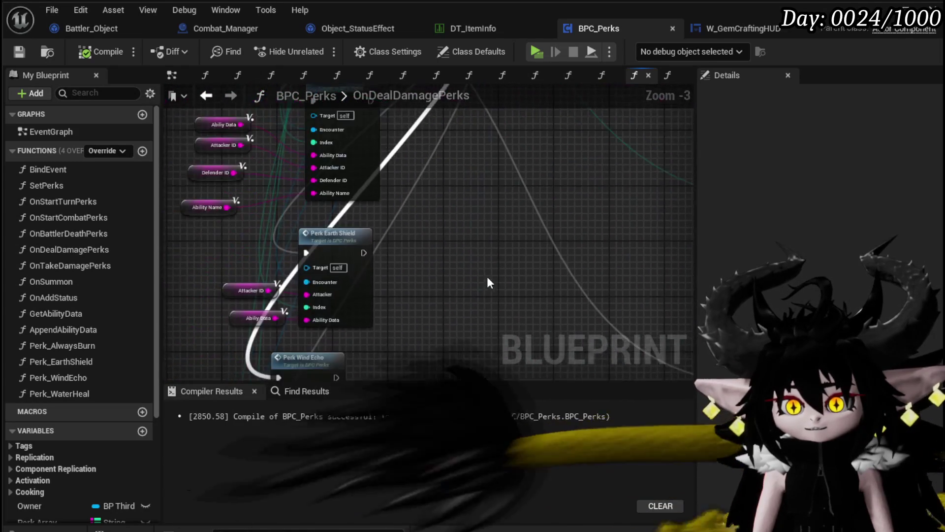
pyautogui.doubleClick(324, 215)
# Move both Target nodes and Resolve Status Echo together to tidy the graph.
pyautogui.scroll(4, 493, 238)
pyautogui.moveTo(462, 236)
pyautogui.mouseDown()
pyautogui.moveTo(342, 261)
pyautogui.moveTo(311, 301)
pyautogui.mouseUp()
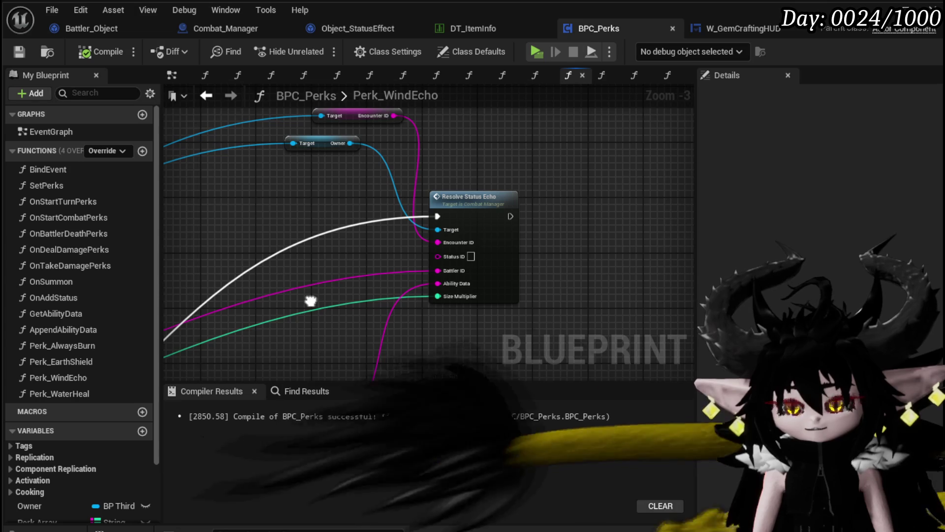
pyautogui.moveTo(292, 259); pyautogui.dragTo(523, 122)
pyautogui.scroll(-1, 524, 147)
pyautogui.moveTo(527, 181)
pyautogui.mouseDown()
pyautogui.moveTo(491, 246)
pyautogui.moveTo(451, 285)
pyautogui.moveTo(341, 223)
pyautogui.mouseUp()
pyautogui.scroll(3, 382, 265)
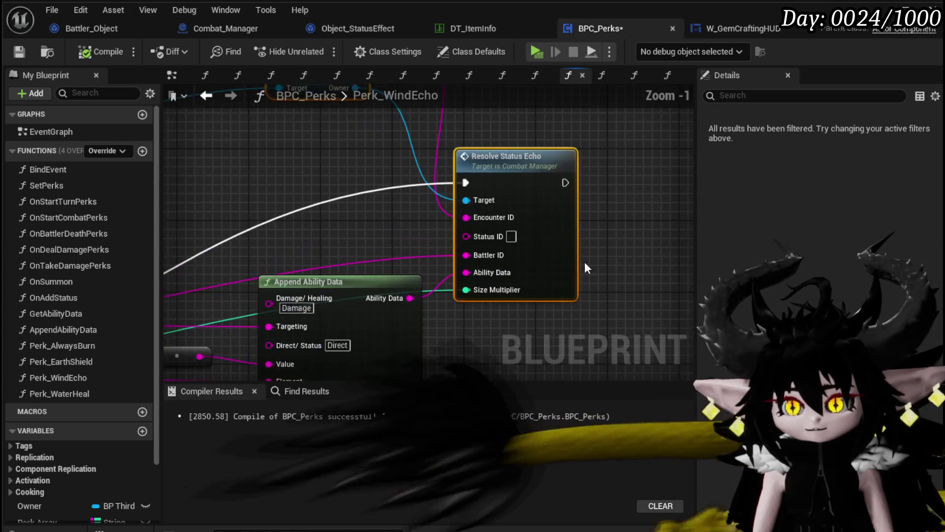
pyautogui.moveTo(595, 252); pyautogui.dragTo(590, 200)
pyautogui.click(589, 200)
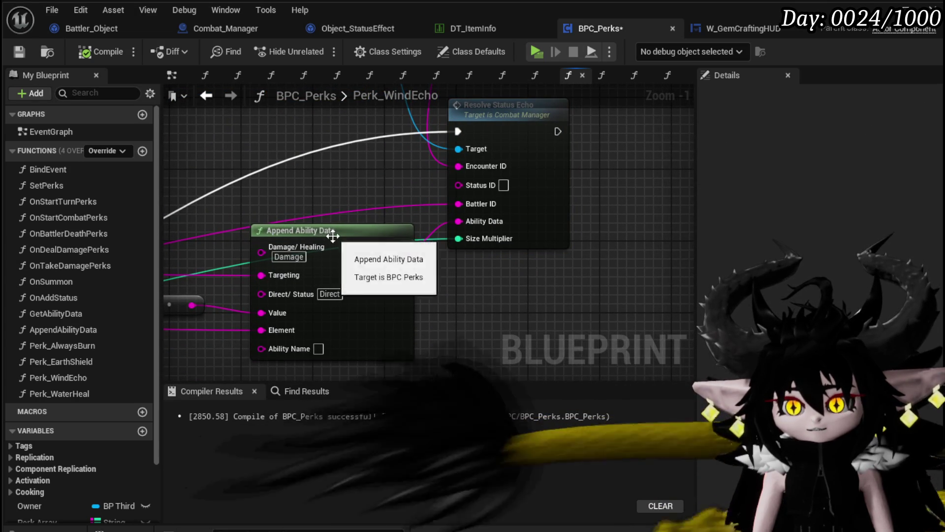
# Reposition Append Ability Data, Get Ability Data and the small conversion node.
pyautogui.moveTo(327, 235); pyautogui.dragTo(309, 225)
pyautogui.moveTo(429, 357)
pyautogui.mouseDown()
pyautogui.moveTo(542, 259)
pyautogui.moveTo(433, 295)
pyautogui.moveTo(575, 307)
pyautogui.mouseUp()
pyautogui.scroll(-2, 542, 259)
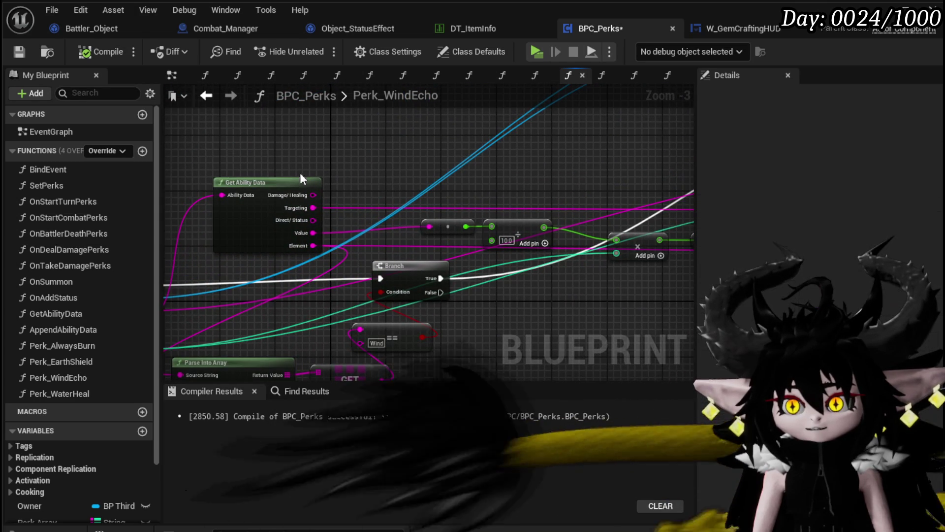
pyautogui.click(268, 182)
pyautogui.moveTo(266, 181); pyautogui.dragTo(266, 175)
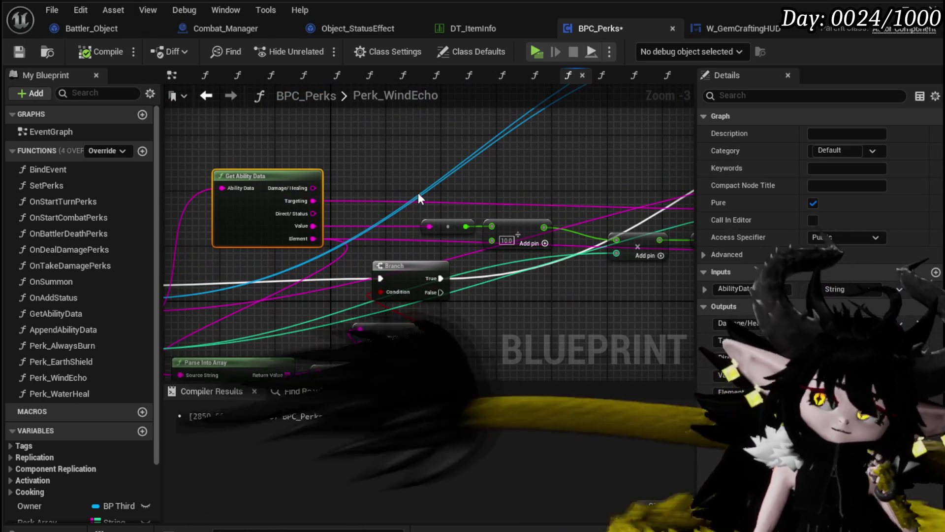
pyautogui.moveTo(454, 227); pyautogui.dragTo(426, 228)
pyautogui.keyDown('shift'); pyautogui.click(433, 232); pyautogui.keyUp('shift')
pyautogui.moveTo(489, 187)
pyautogui.mouseDown()
pyautogui.moveTo(285, 179)
pyautogui.moveTo(544, 190)
pyautogui.moveTo(553, 177)
pyautogui.moveTo(653, 144)
pyautogui.mouseUp()
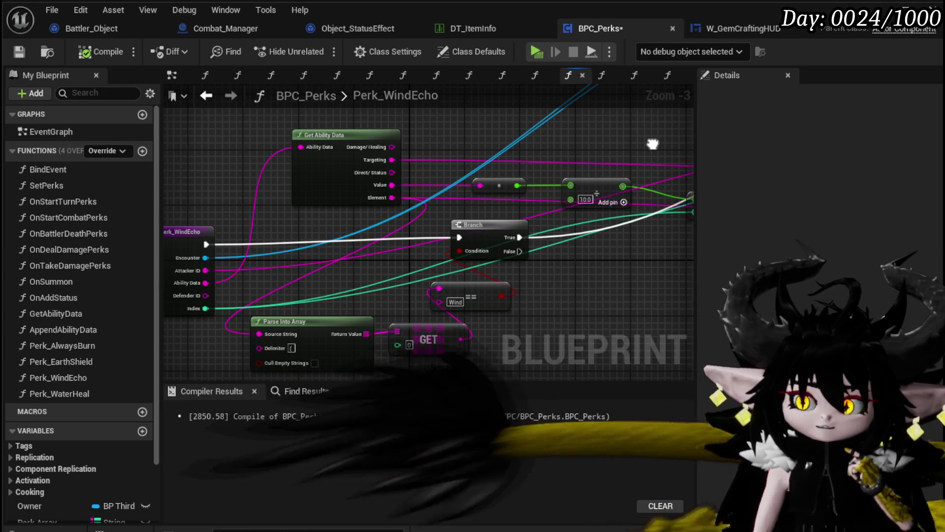
# Survey the Perk_WindEcho graph and pull a wire from Owner to list Combat Manager actions.
pyautogui.moveTo(652, 144)
pyautogui.mouseDown()
pyautogui.moveTo(366, 150)
pyautogui.moveTo(508, 149)
pyautogui.moveTo(382, 153)
pyautogui.moveTo(490, 166)
pyautogui.moveTo(409, 208)
pyautogui.moveTo(645, 170)
pyautogui.mouseUp()
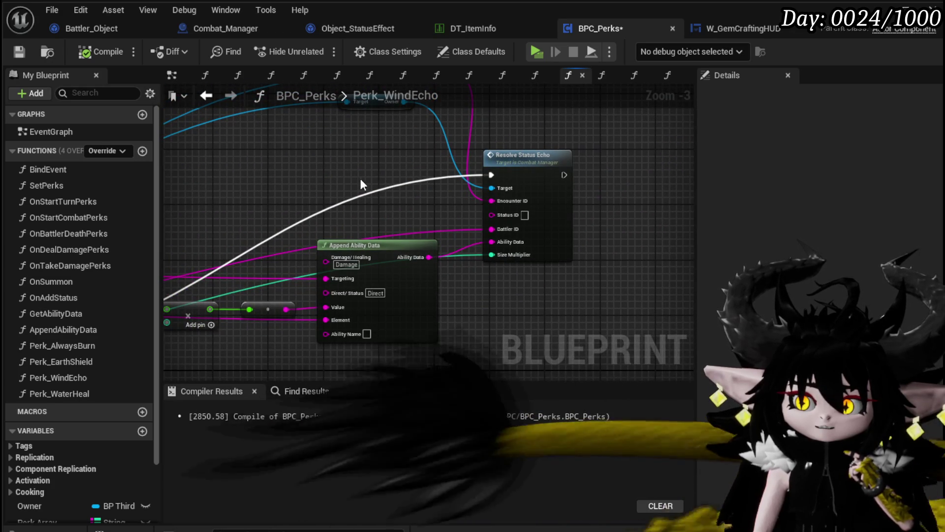
pyautogui.moveTo(341, 196)
pyautogui.mouseDown()
pyautogui.moveTo(365, 176)
pyautogui.moveTo(601, 166)
pyautogui.moveTo(585, 256)
pyautogui.moveTo(443, 231)
pyautogui.moveTo(313, 273)
pyautogui.moveTo(694, 133)
pyautogui.mouseUp()
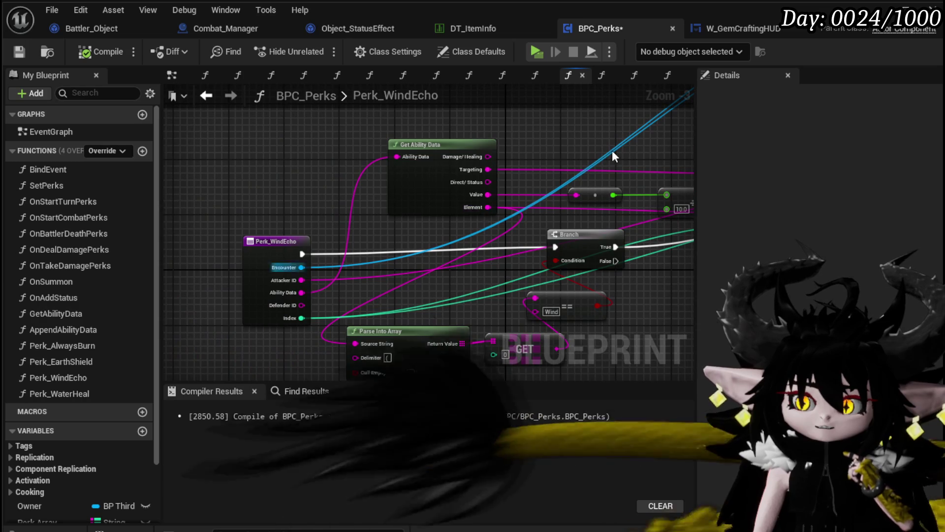
pyautogui.moveTo(611, 151); pyautogui.dragTo(257, 252)
pyautogui.moveTo(449, 191)
pyautogui.mouseDown()
pyautogui.moveTo(276, 262)
pyautogui.moveTo(143, 225)
pyautogui.mouseUp()
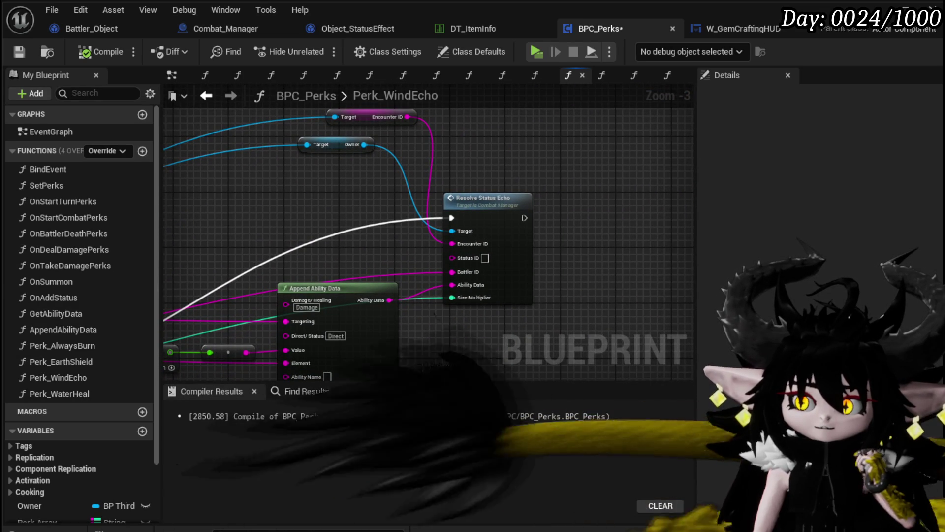
pyautogui.moveTo(302, 203); pyautogui.dragTo(247, 205)
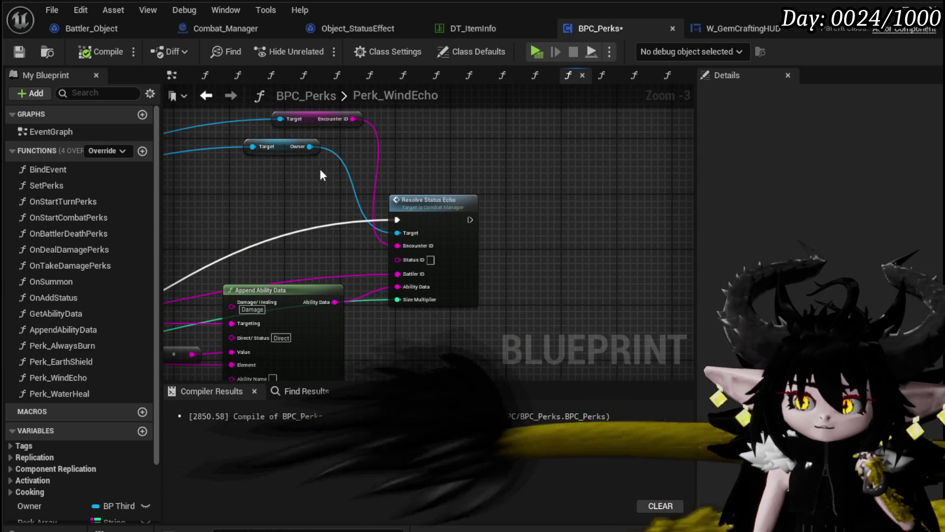
pyautogui.moveTo(309, 147); pyautogui.dragTo(493, 149)
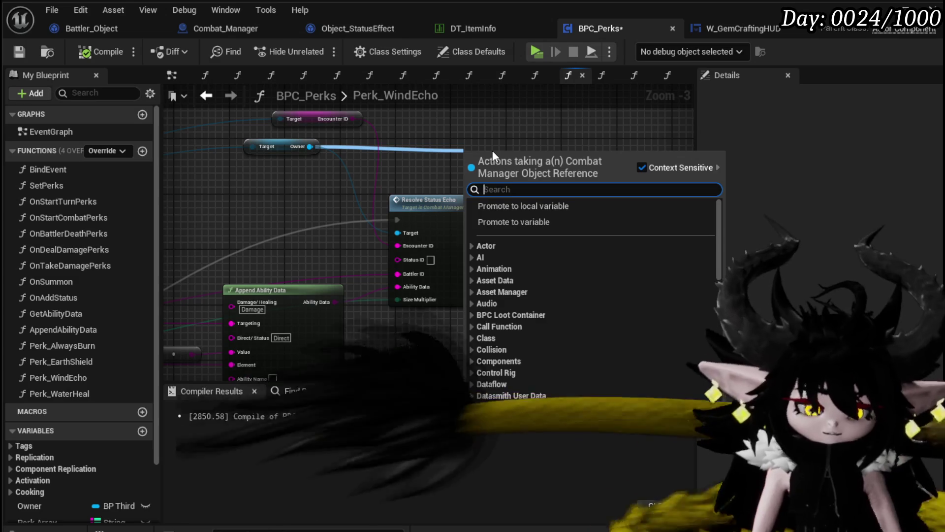
# Search 'Spawn System', then open Resolve Status Echo and reposition the SpawnActor BP Echo Marker Child node.
pyautogui.write('S')
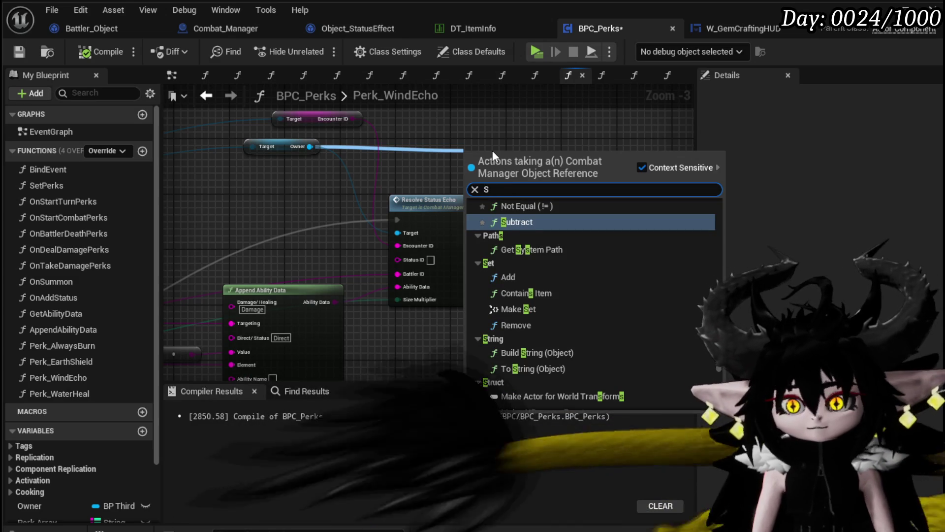
pyautogui.write('pawn System')
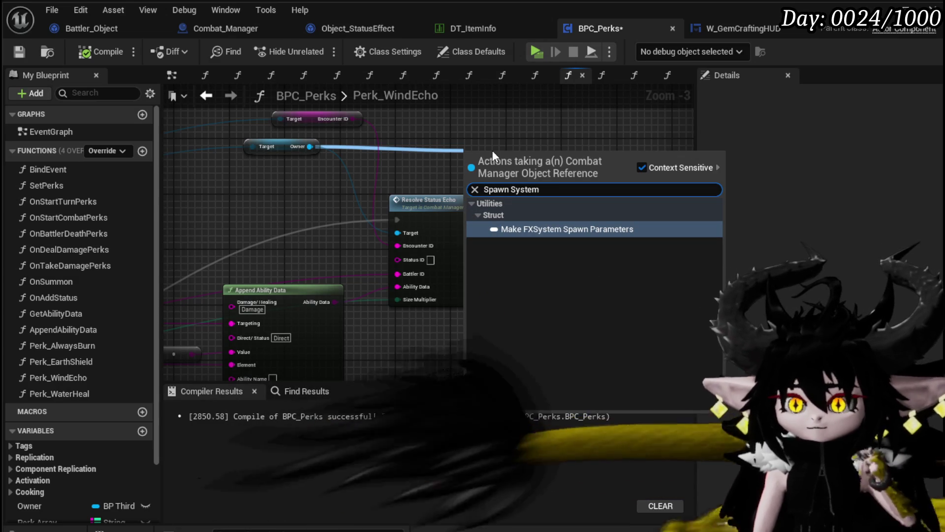
pyautogui.press('Escape')
pyautogui.doubleClick(433, 229)
pyautogui.scroll(3, 494, 253)
pyautogui.moveTo(433, 191)
pyautogui.mouseDown()
pyautogui.moveTo(458, 173)
pyautogui.moveTo(305, 157)
pyautogui.moveTo(321, 154)
pyautogui.mouseUp()
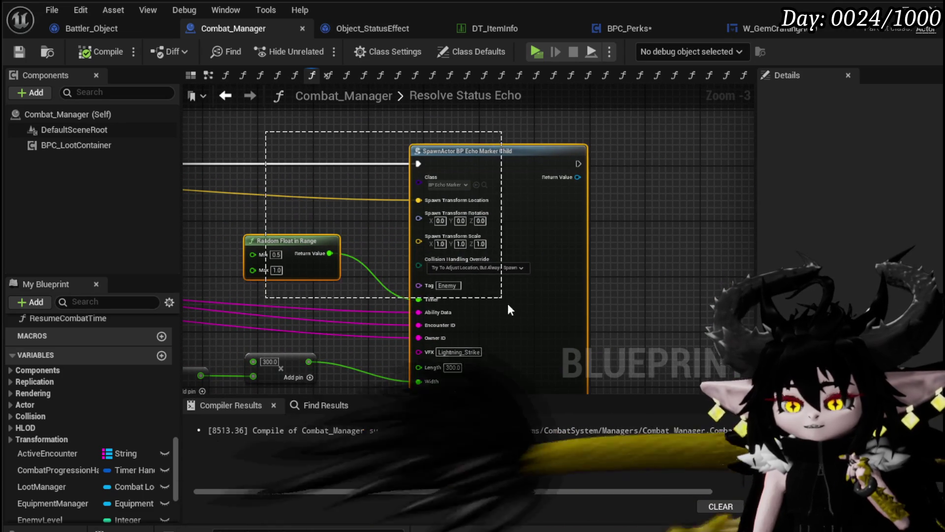
pyautogui.moveTo(687, 285); pyautogui.dragTo(673, 203)
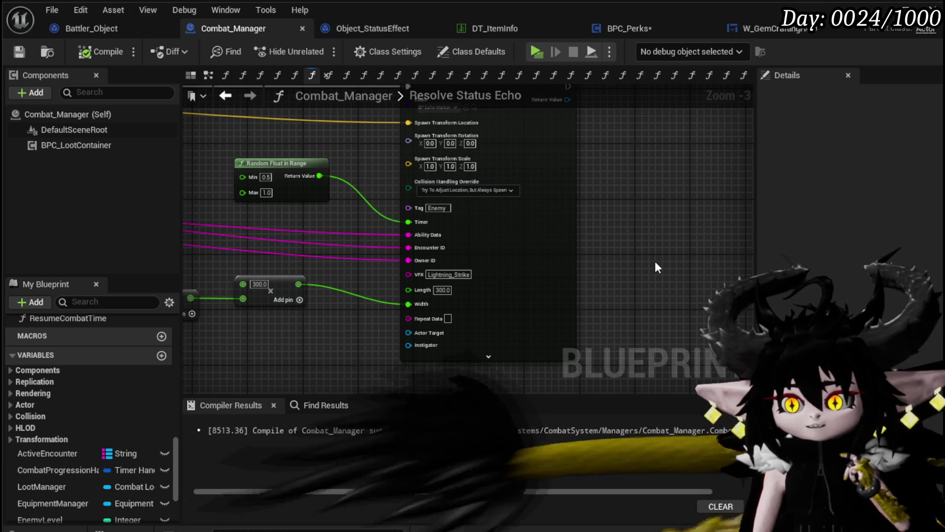
# Inspect the spawn inputs, Get Ground and Make Array nodes, then save Combat_Manager.
pyautogui.moveTo(655, 263); pyautogui.dragTo(789, 259)
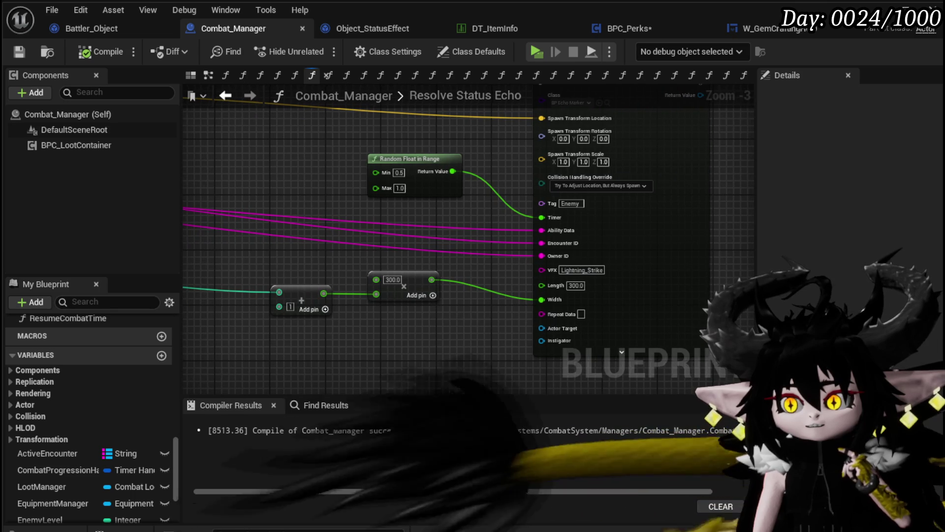
pyautogui.moveTo(615, 247); pyautogui.dragTo(542, 281)
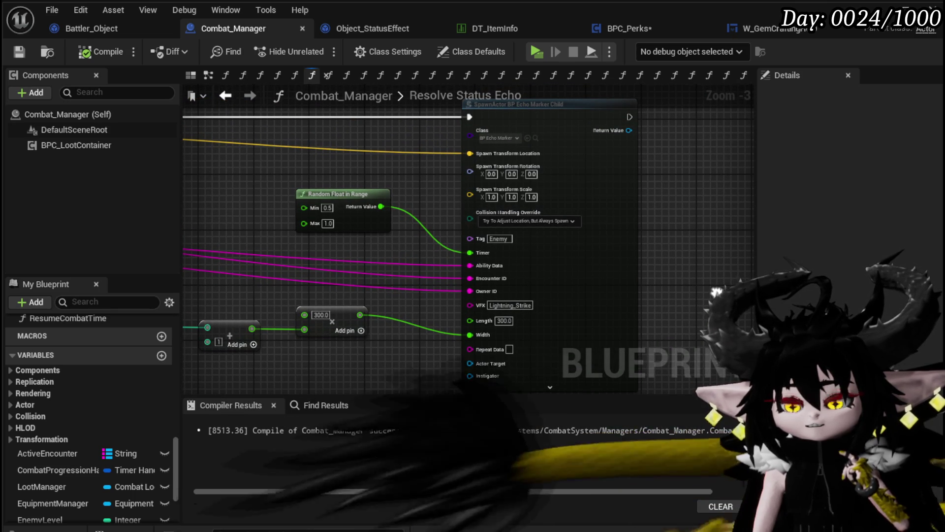
pyautogui.moveTo(716, 292)
pyautogui.mouseDown()
pyautogui.moveTo(590, 246)
pyautogui.moveTo(464, 243)
pyautogui.moveTo(701, 249)
pyautogui.moveTo(831, 278)
pyautogui.moveTo(382, 216)
pyautogui.mouseUp()
pyautogui.scroll(-1, 465, 243)
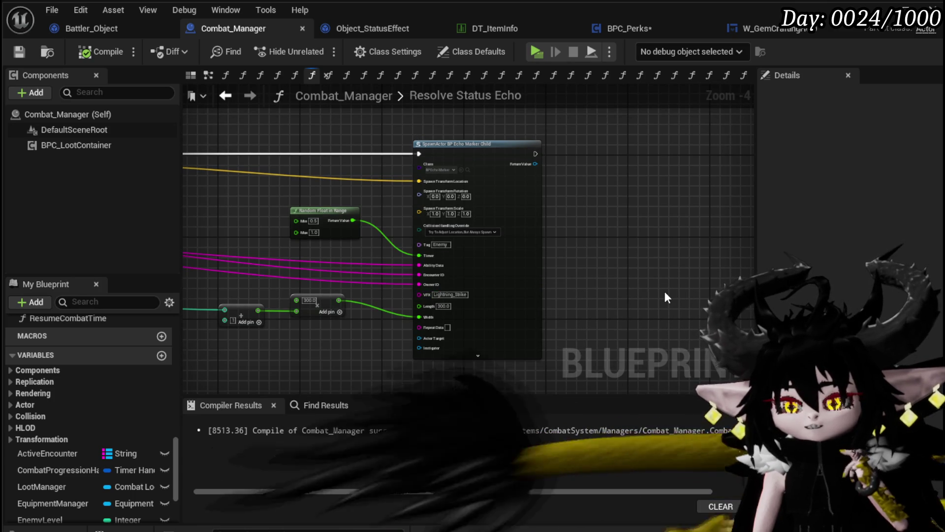
pyautogui.scroll(3, 665, 291)
pyautogui.hotkey('ctrl', 's')
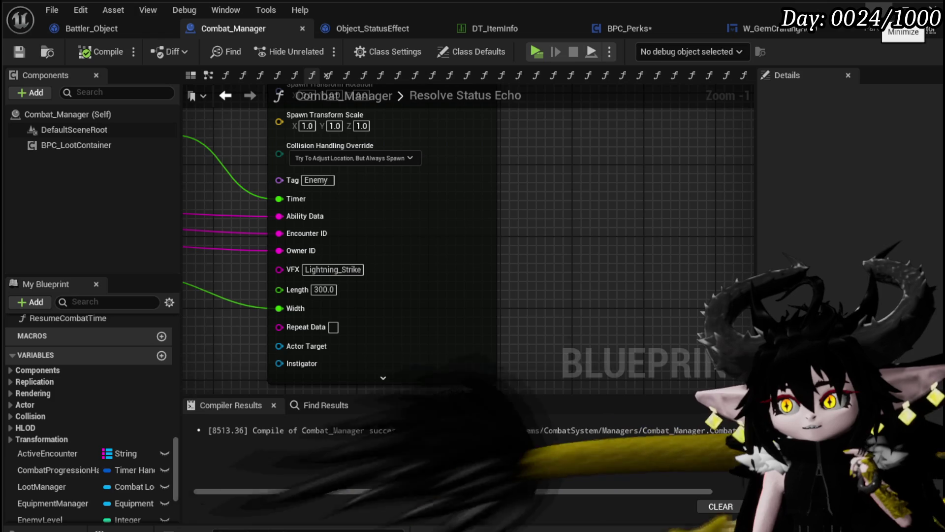
# Save all unsaved assets, including BPC_Perks.
pyautogui.click(900, 15)
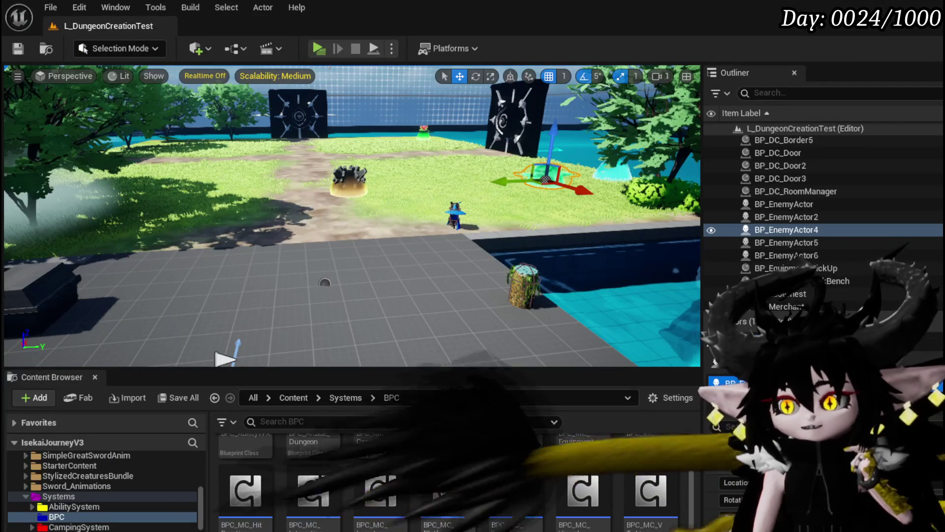
pyautogui.hotkey('ctrl', 'shift', 's')
pyautogui.click(732, 482)
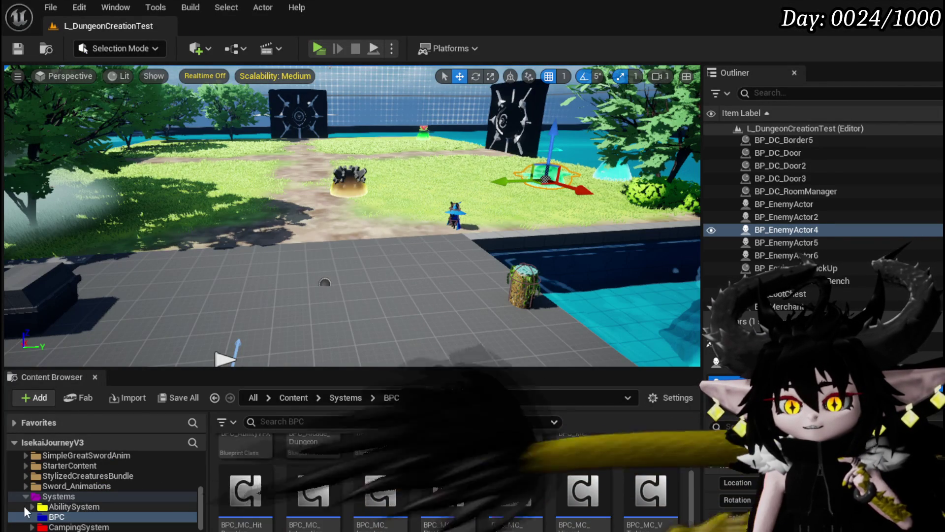
# Check the Wind_Cast row in AbilitySystem's Ability_VFX_DataTable, save it, and return to Combat_Manager.
pyautogui.click(33, 508)
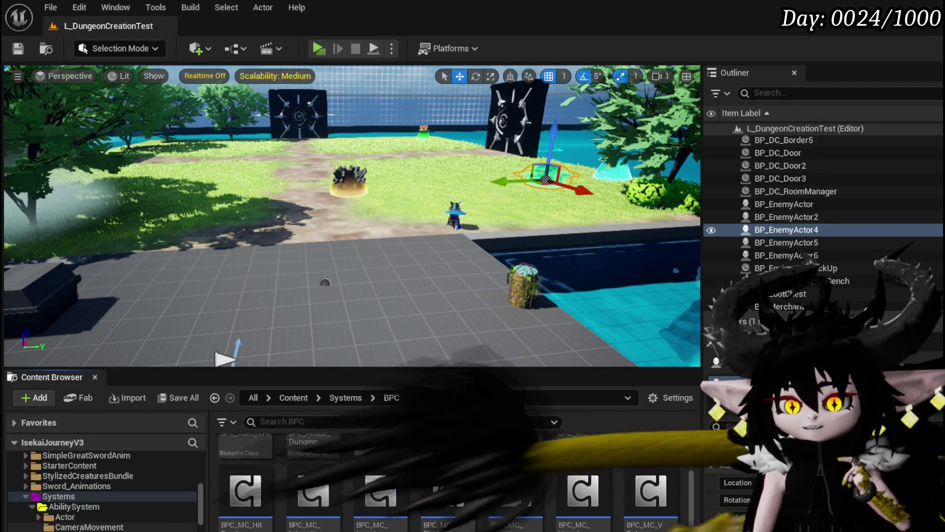
pyautogui.doubleClick(301, 487)
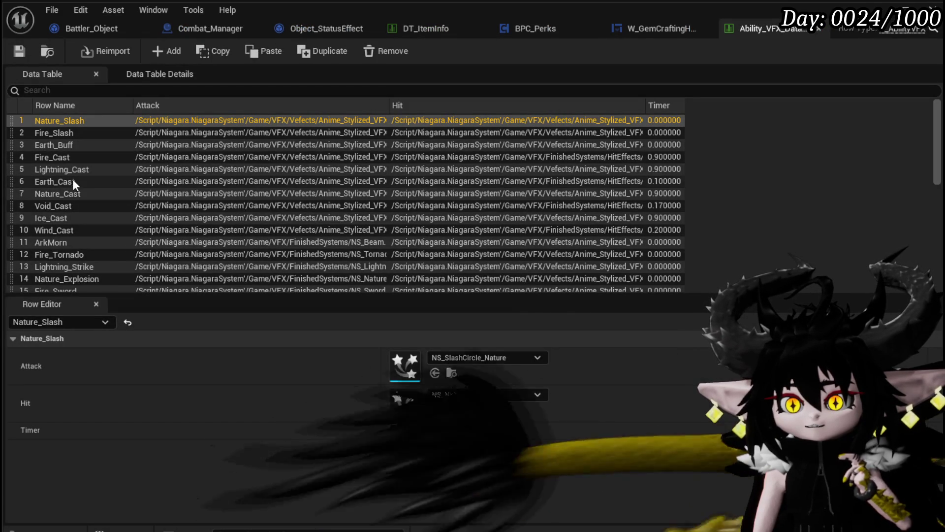
pyautogui.click(69, 231)
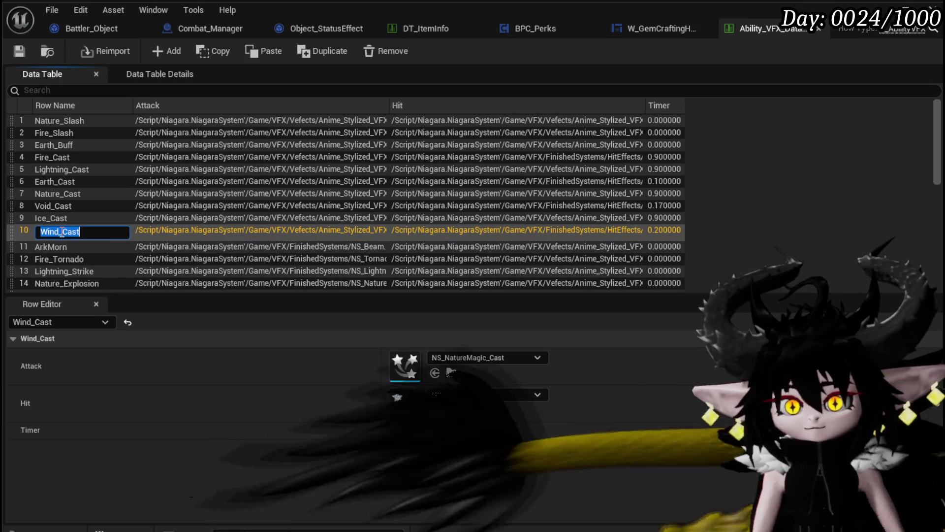
pyautogui.click(20, 51)
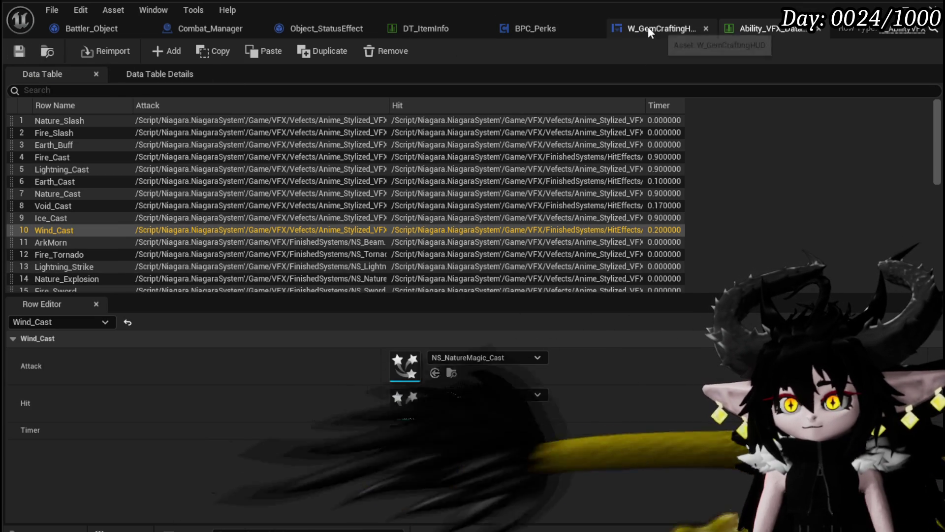
pyautogui.click(221, 27)
# Enter Wind_Cast as the VFX value, then compile and save Combat_Manager.
pyautogui.write('Wind_Cast')
pyautogui.click(101, 52)
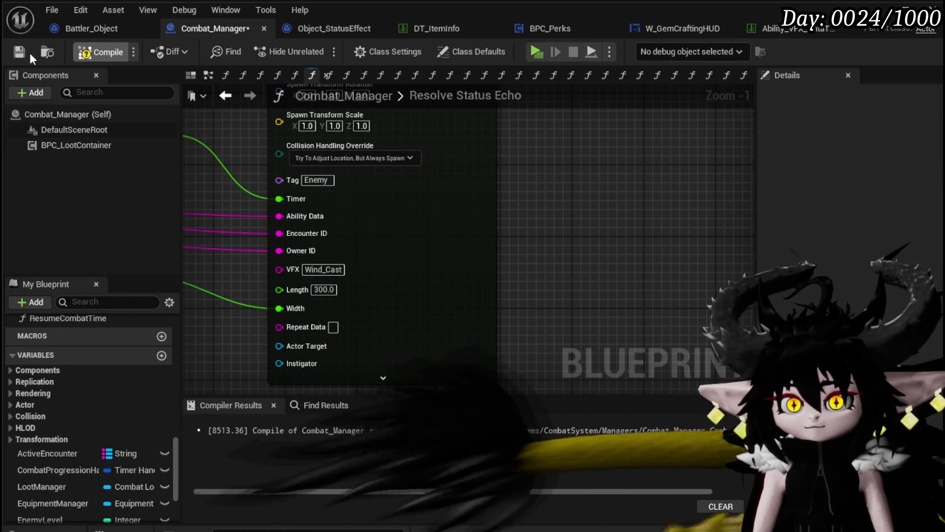
pyautogui.click(14, 52)
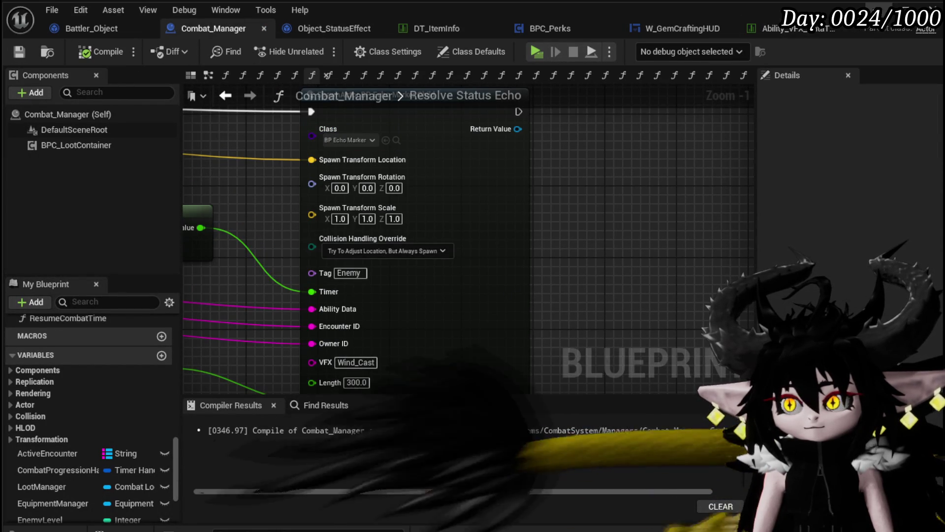
# Open BP_EchoMarker_Child and survey its event graph around Spawn System and Create Hit Zone.
pyautogui.hotkey('alt', 'Tab')
pyautogui.doubleClick(598, 489)
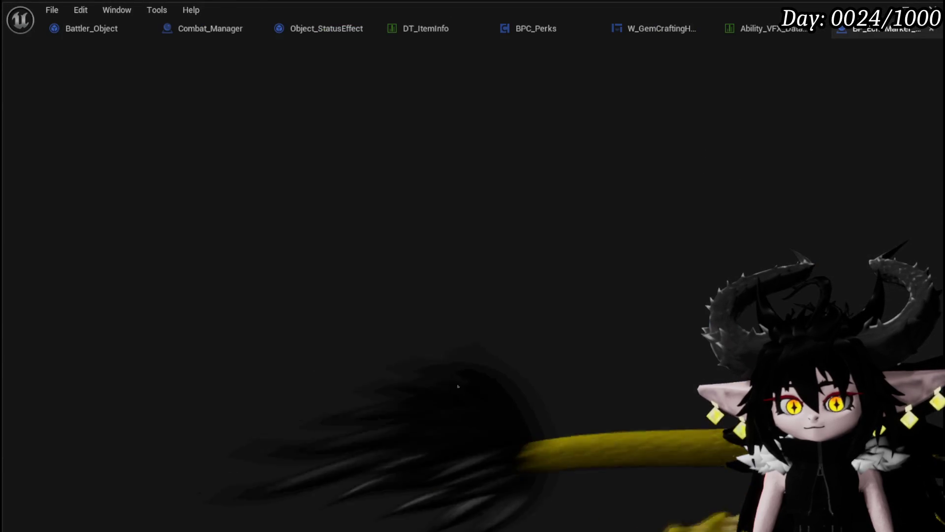
pyautogui.scroll(3, 492, 258)
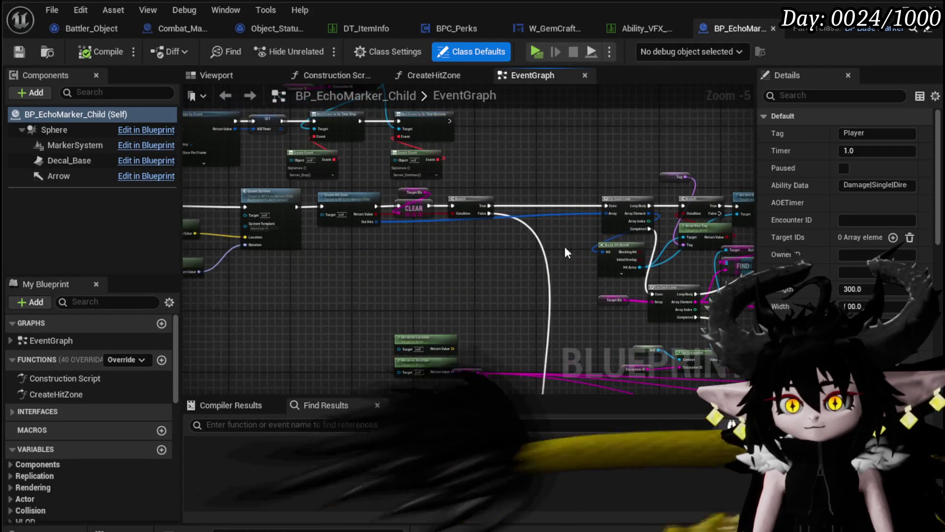
pyautogui.scroll(-3, 541, 281)
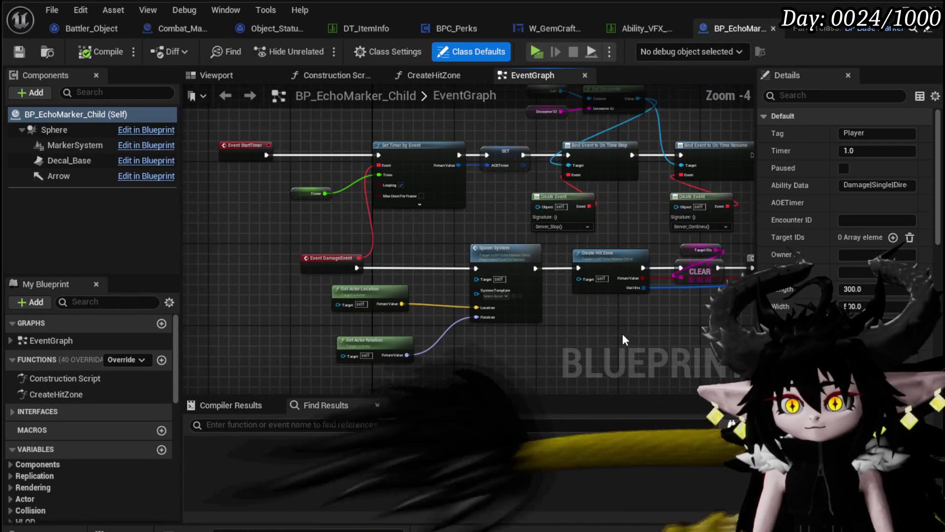
pyautogui.scroll(3, 572, 326)
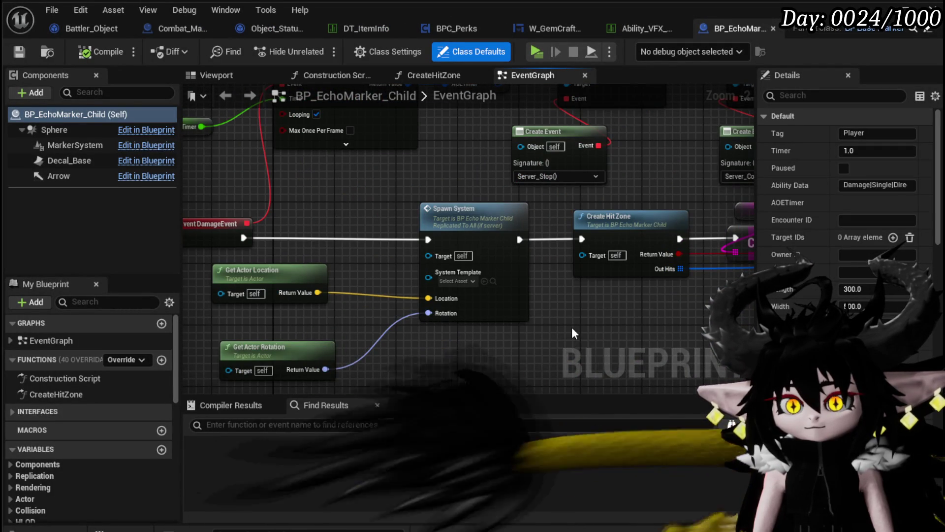
pyautogui.scroll(-1, 572, 329)
pyautogui.scroll(-3, 572, 327)
pyautogui.moveTo(411, 175)
pyautogui.mouseDown()
pyautogui.moveTo(517, 259)
pyautogui.moveTo(518, 248)
pyautogui.moveTo(402, 175)
pyautogui.moveTo(260, 131)
pyautogui.moveTo(261, 268)
pyautogui.moveTo(202, 143)
pyautogui.moveTo(187, 143)
pyautogui.mouseUp()
pyautogui.scroll(3, 450, 237)
pyautogui.moveTo(450, 237)
pyautogui.mouseDown()
pyautogui.moveTo(410, 335)
pyautogui.moveTo(442, 303)
pyautogui.mouseUp()
# Add an Event SpawnSystem override to the EventGraph via 'event Spawn' search.
pyautogui.rightClick(378, 321)
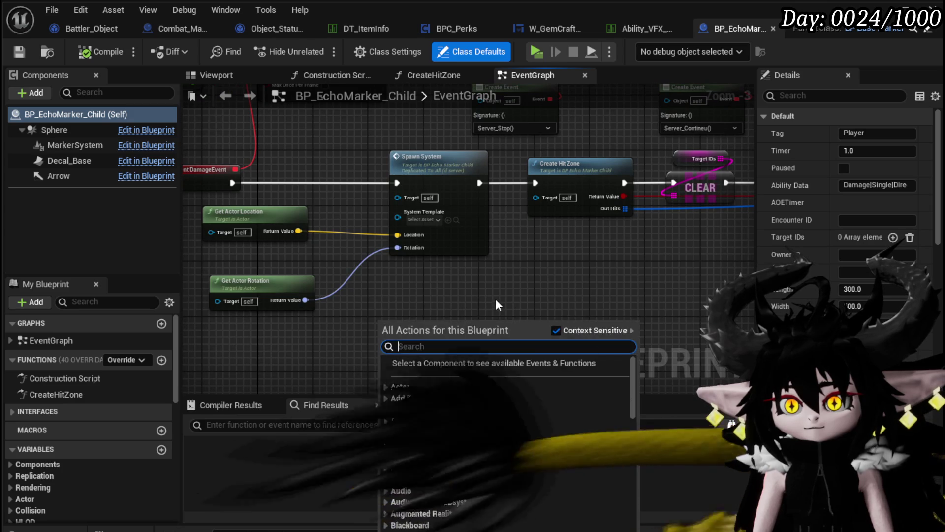
pyautogui.write('event Spawn')
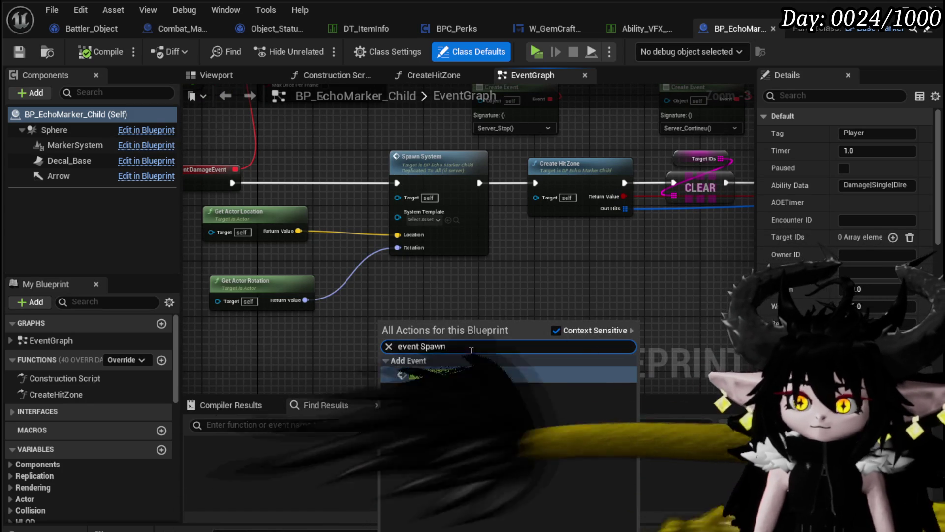
pyautogui.click(456, 372)
pyautogui.scroll(3, 274, 253)
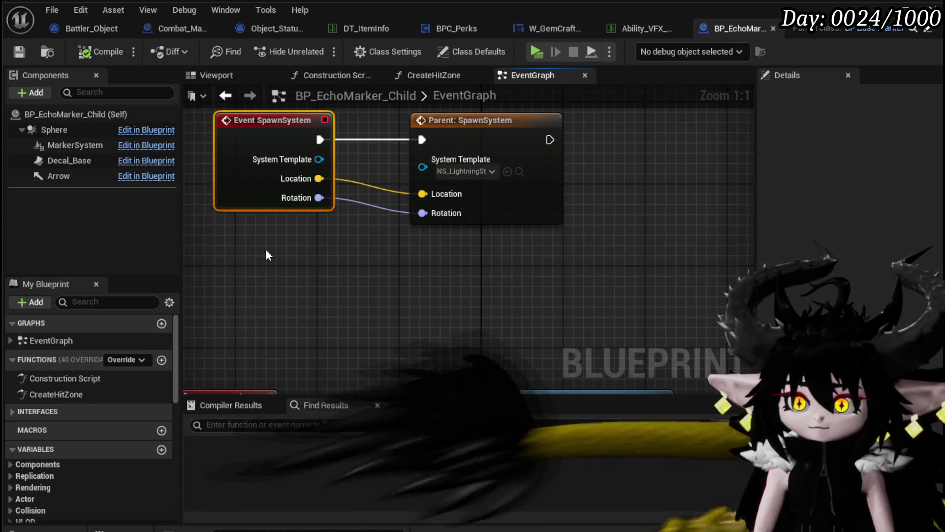
pyautogui.scroll(-2, 265, 249)
pyautogui.moveTo(265, 249)
pyautogui.mouseDown()
pyautogui.moveTo(303, 156)
pyautogui.moveTo(295, 245)
pyautogui.moveTo(380, 154)
pyautogui.mouseUp()
pyautogui.scroll(-3, 384, 165)
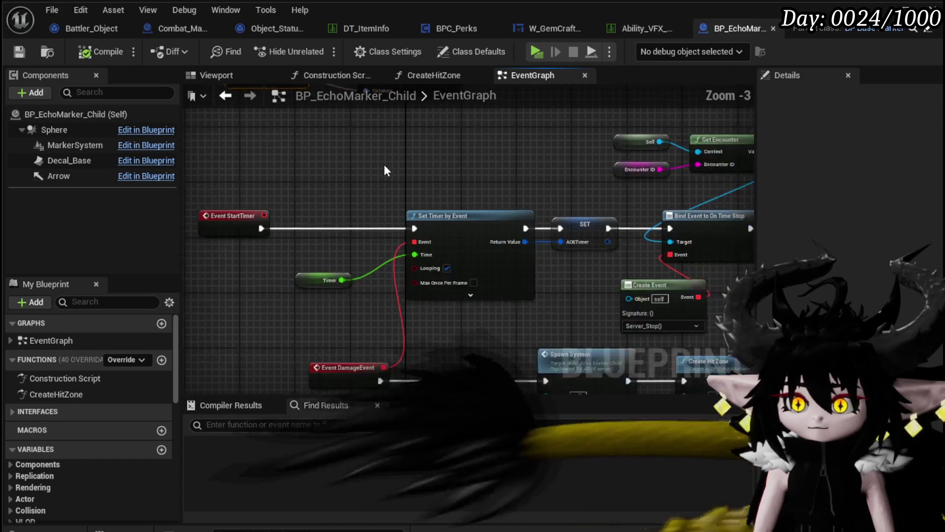
pyautogui.moveTo(325, 242)
pyautogui.mouseDown()
pyautogui.moveTo(314, 236)
pyautogui.moveTo(319, 220)
pyautogui.mouseUp()
# Select the Parent: SpawnSystem node and review BP_BaseMarker's Get Data Table Row lookup.
pyautogui.click(370, 156)
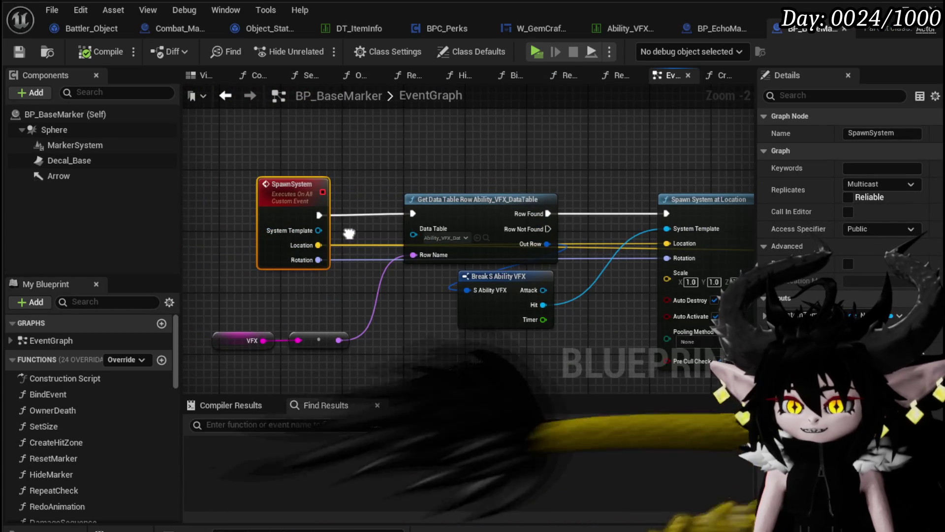
pyautogui.scroll(-1, 317, 237)
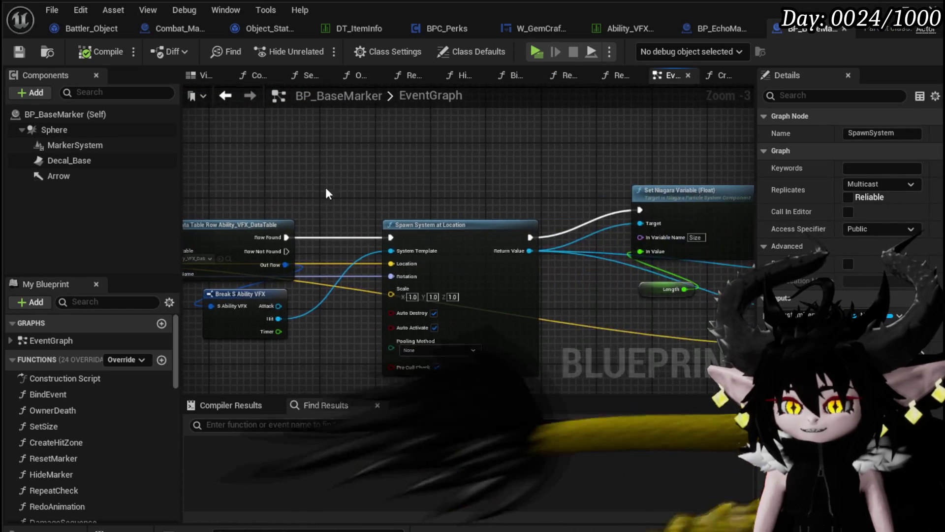
pyautogui.scroll(-2, 294, 182)
pyautogui.scroll(4, 394, 243)
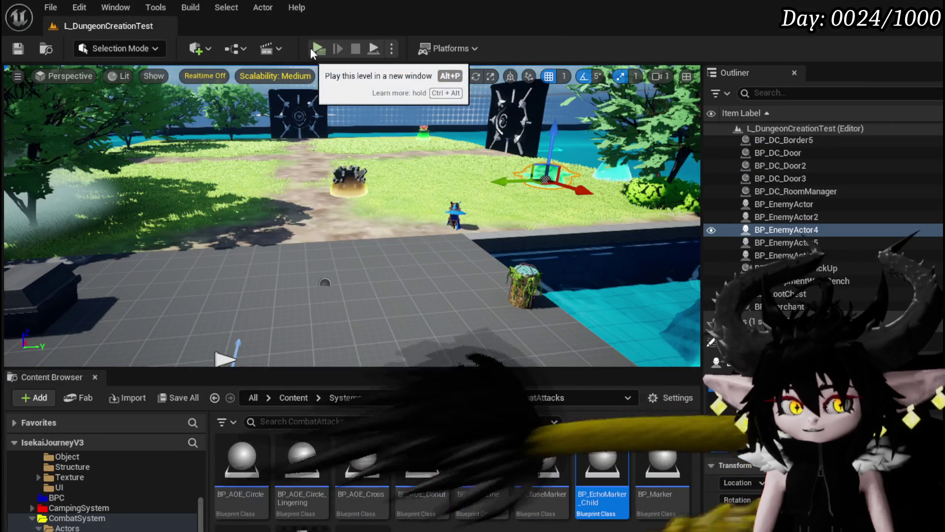
# Play-test the level, walk to the enemy, play Defence Down, then stop and save.
pyautogui.click(315, 59)
pyautogui.press('w')
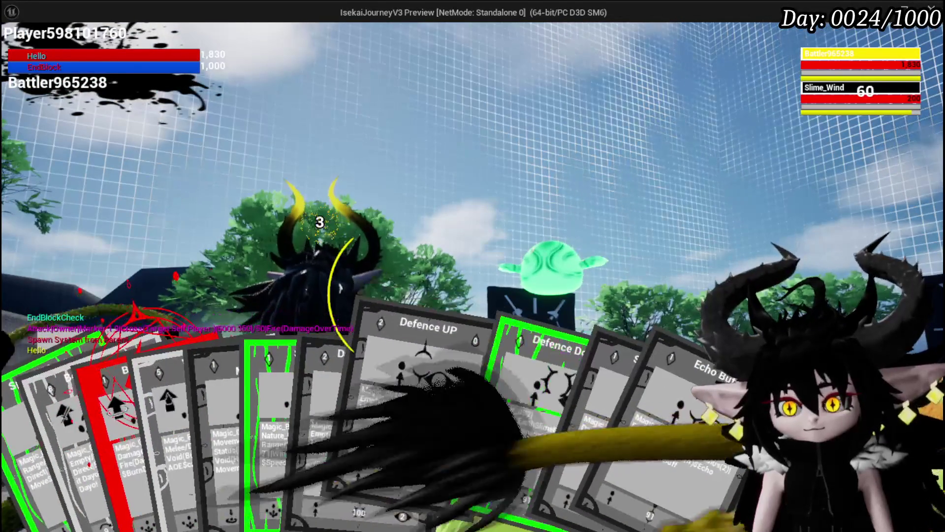
pyautogui.click(489, 424)
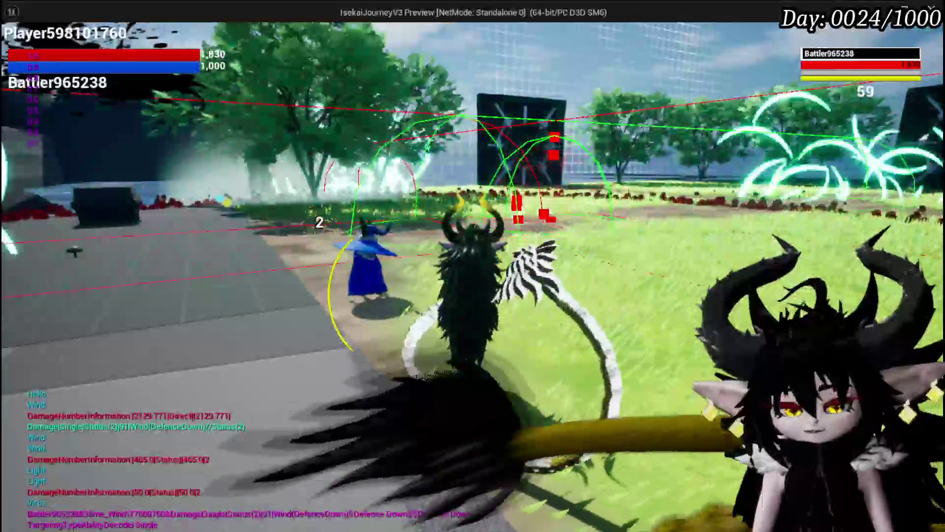
pyautogui.press('Escape')
pyautogui.click(19, 48)
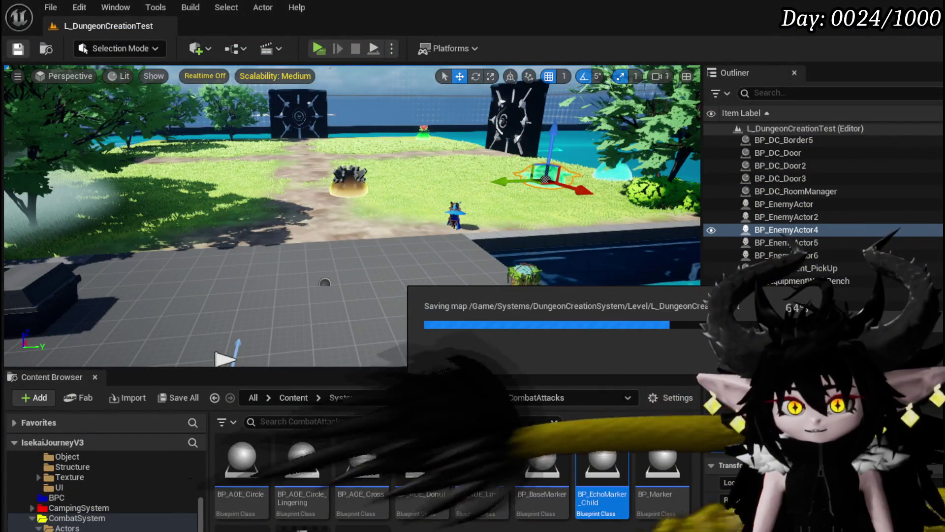
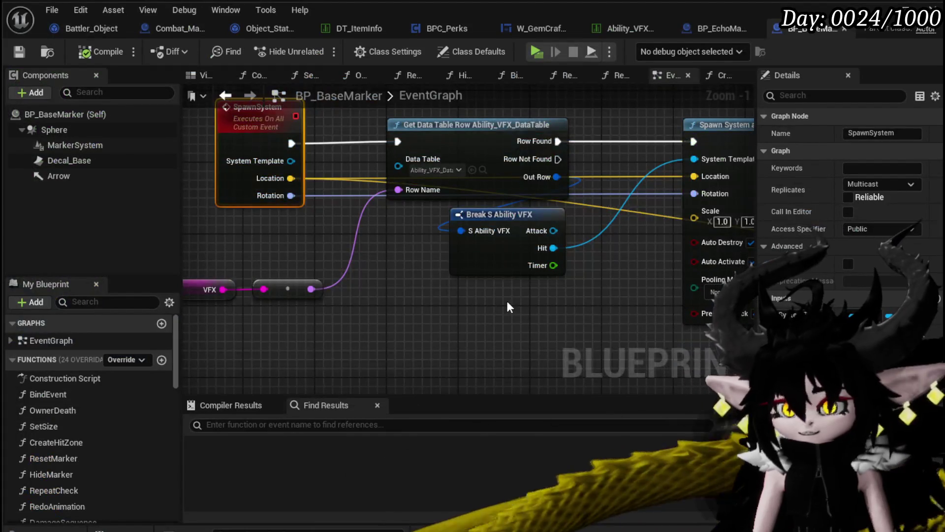
# Review the BP_BaseMarker and BP_EchoMarker_Child event graphs, panning and zooming across the nodes.
pyautogui.moveTo(510, 306); pyautogui.dragTo(380, 332)
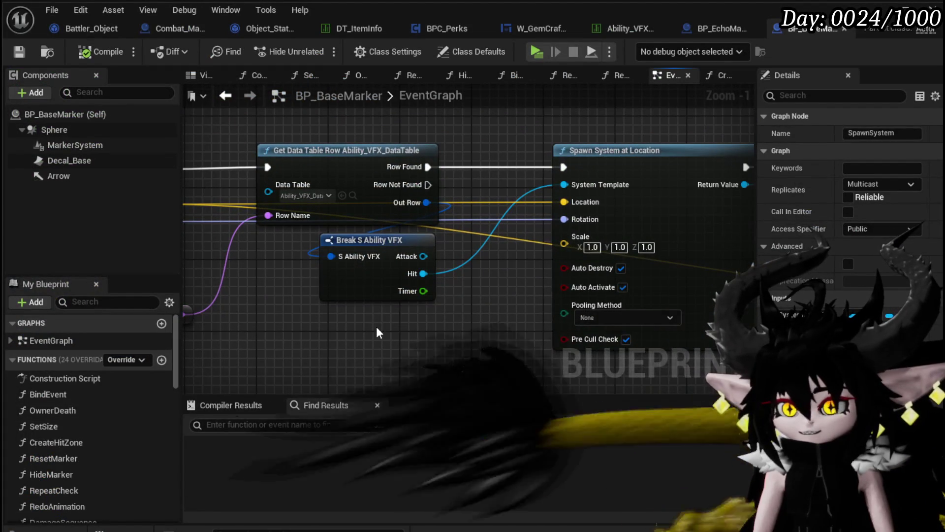
pyautogui.click(719, 31)
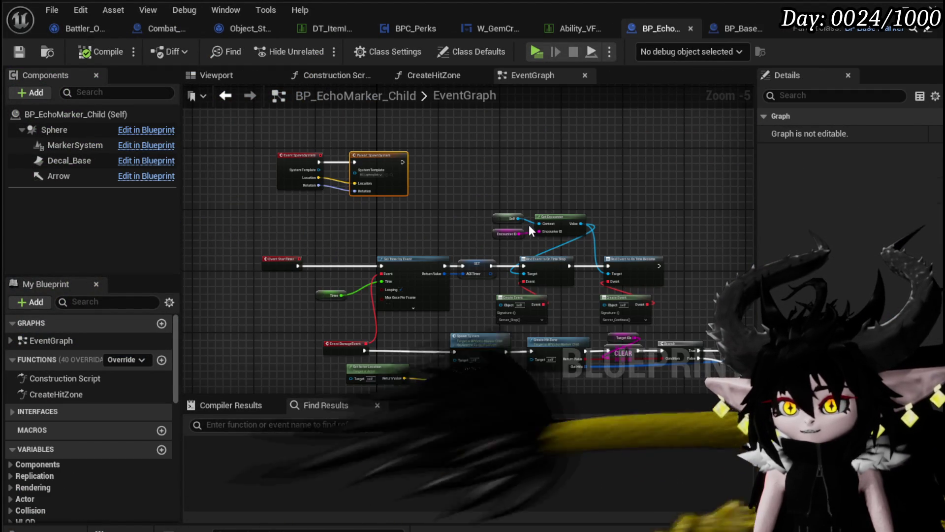
pyautogui.click(693, 29)
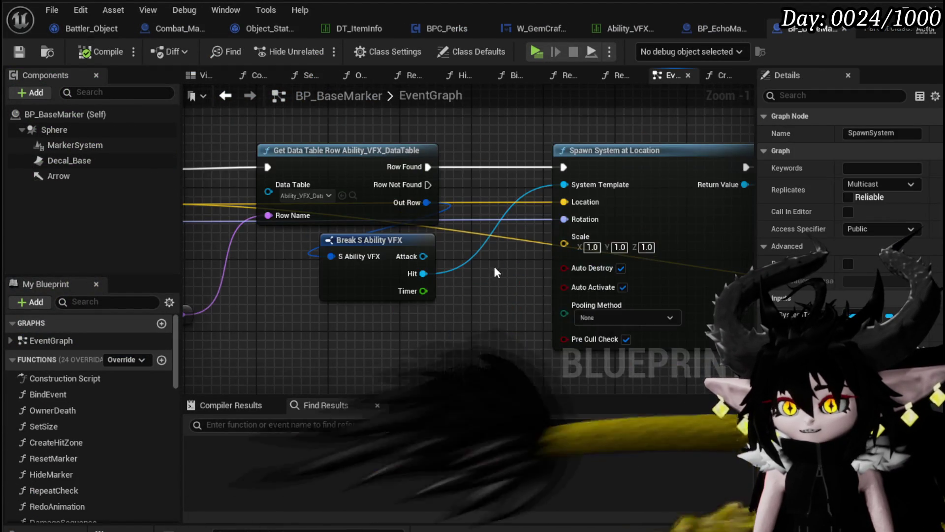
pyautogui.scroll(-4, 490, 275)
pyautogui.scroll(2, 450, 214)
pyautogui.scroll(-5, 386, 218)
pyautogui.scroll(2, 468, 299)
pyautogui.scroll(-2, 601, 249)
pyautogui.moveTo(376, 253)
pyautogui.mouseDown()
pyautogui.moveTo(283, 361)
pyautogui.moveTo(541, 117)
pyautogui.moveTo(601, 116)
pyautogui.mouseUp()
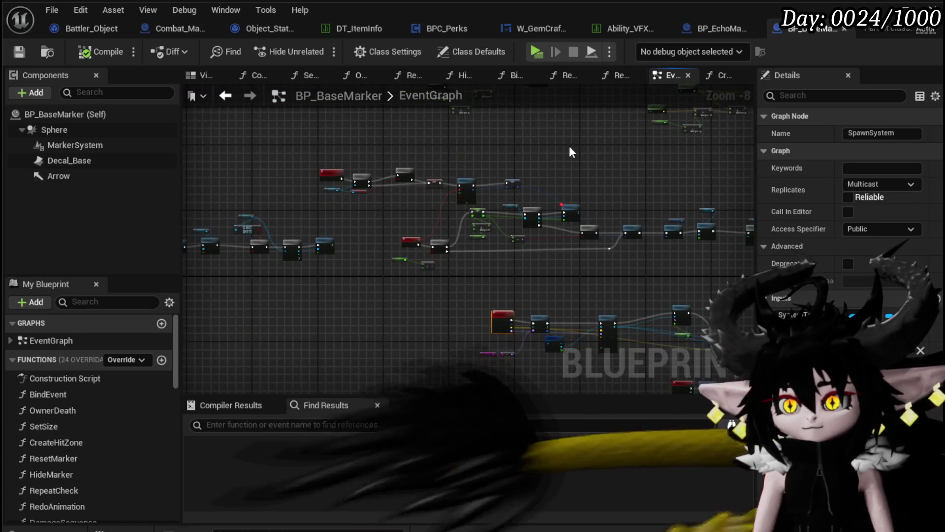
# Move through BP_EchoMarker_Child and W_GemCraftingHUD to the BPC_Perks Perk_WindEcho graph.
pyautogui.click(716, 24)
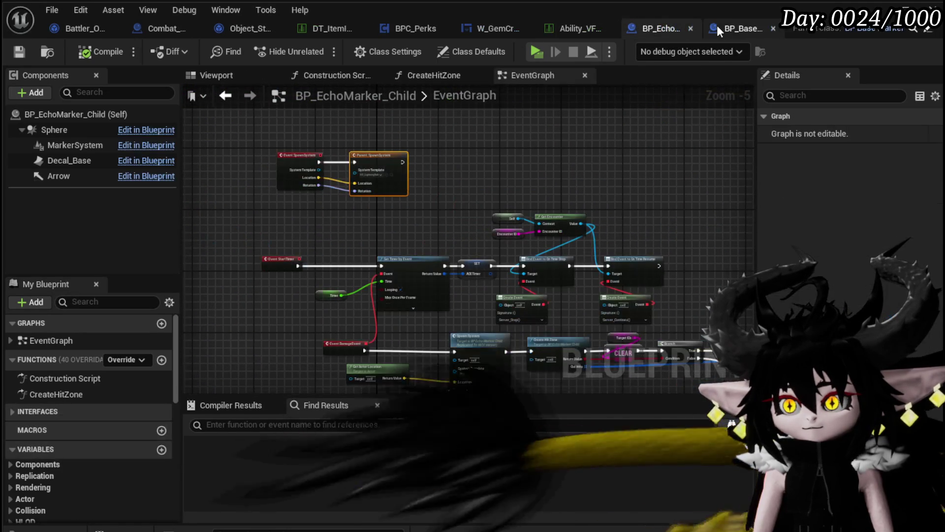
pyautogui.click(485, 28)
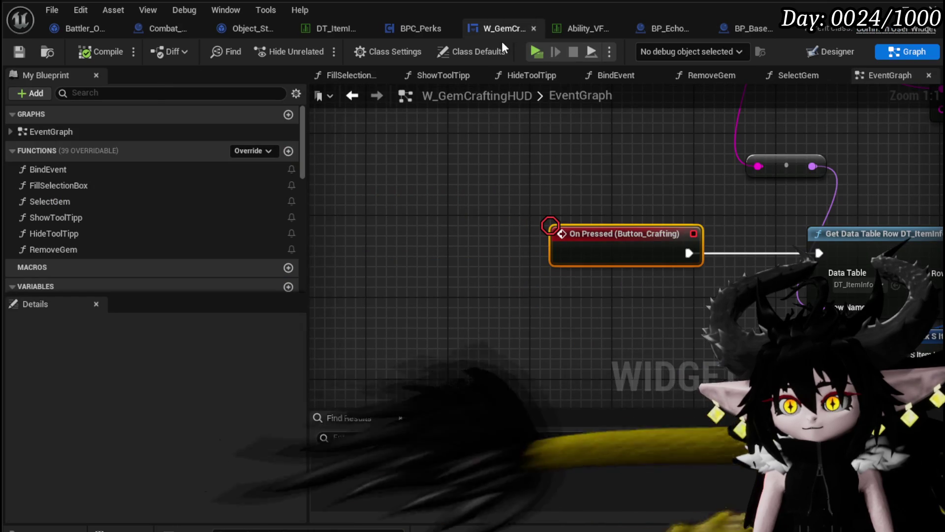
pyautogui.click(431, 29)
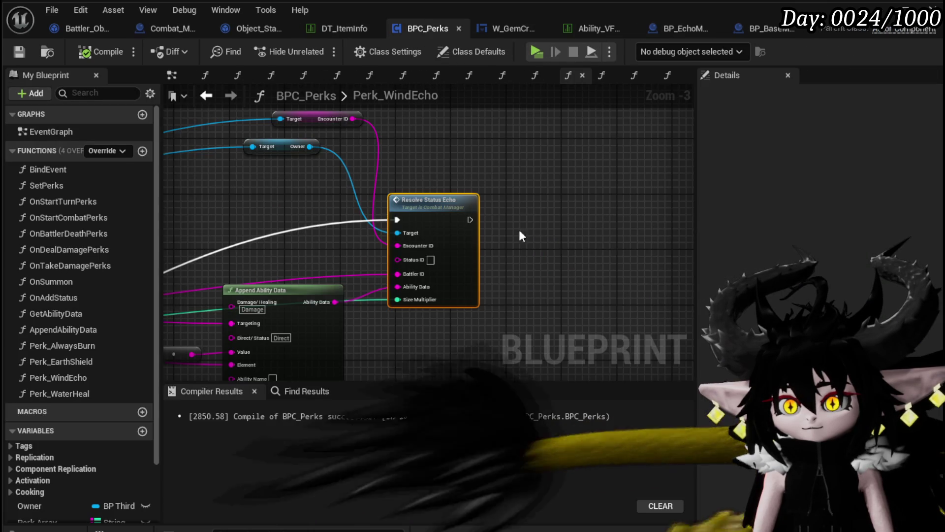
# Open Resolve Status Echo in Combat_Manager and bring the SpawnActor pins and Random Float math into view.
pyautogui.moveTo(445, 222)
pyautogui.mouseDown()
pyautogui.moveTo(468, 185)
pyautogui.moveTo(460, 249)
pyautogui.moveTo(414, 259)
pyautogui.mouseUp()
pyautogui.doubleClick(438, 240)
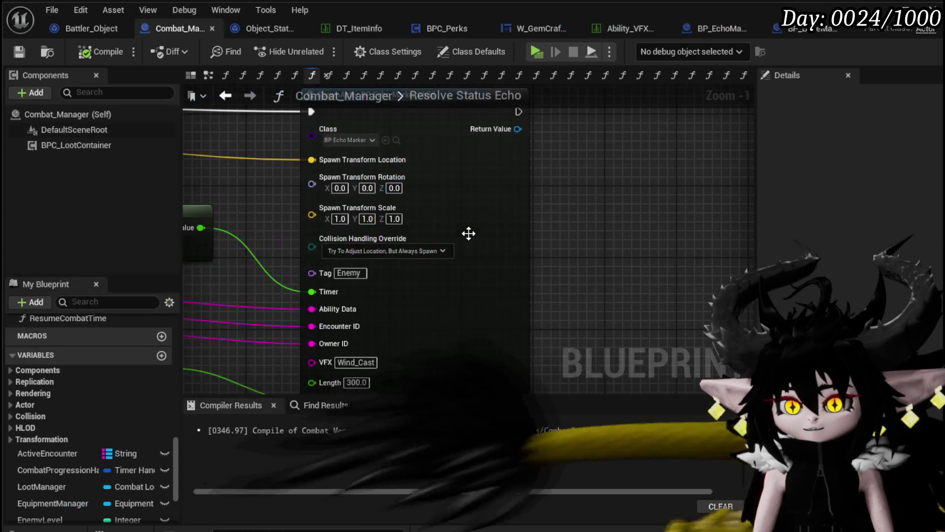
pyautogui.moveTo(276, 288)
pyautogui.mouseDown()
pyautogui.moveTo(218, 284)
pyautogui.moveTo(481, 173)
pyautogui.mouseUp()
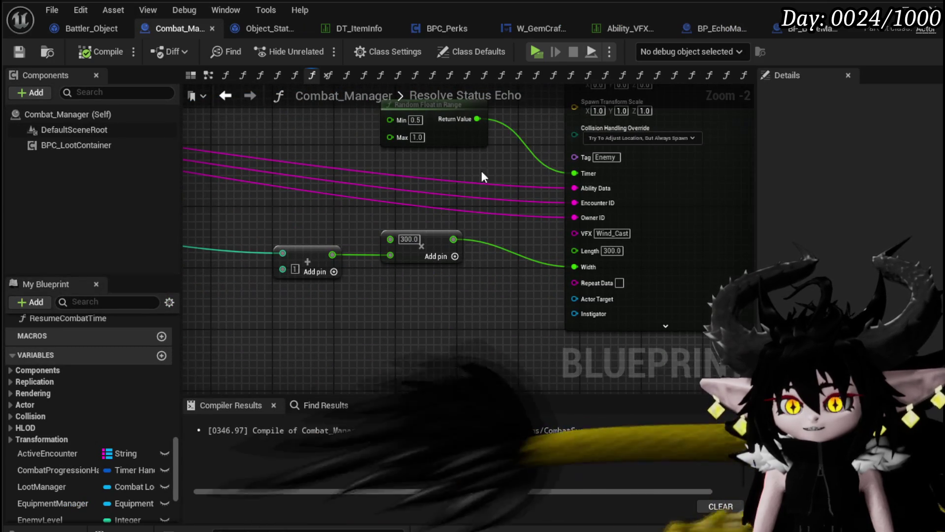
pyautogui.moveTo(341, 301)
pyautogui.mouseDown()
pyautogui.moveTo(517, 305)
pyautogui.moveTo(497, 296)
pyautogui.moveTo(452, 303)
pyautogui.moveTo(407, 281)
pyautogui.mouseUp()
pyautogui.scroll(-2, 433, 303)
pyautogui.scroll(3, 407, 281)
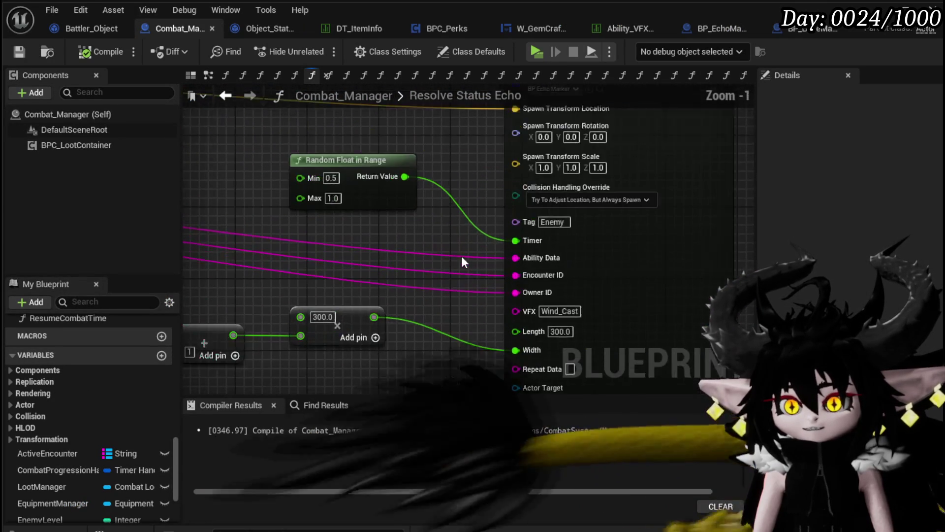
pyautogui.moveTo(435, 231); pyautogui.dragTo(384, 178)
pyautogui.scroll(-2, 327, 311)
pyautogui.moveTo(326, 311)
pyautogui.mouseDown()
pyautogui.moveTo(363, 375)
pyautogui.moveTo(358, 353)
pyautogui.moveTo(471, 309)
pyautogui.mouseUp()
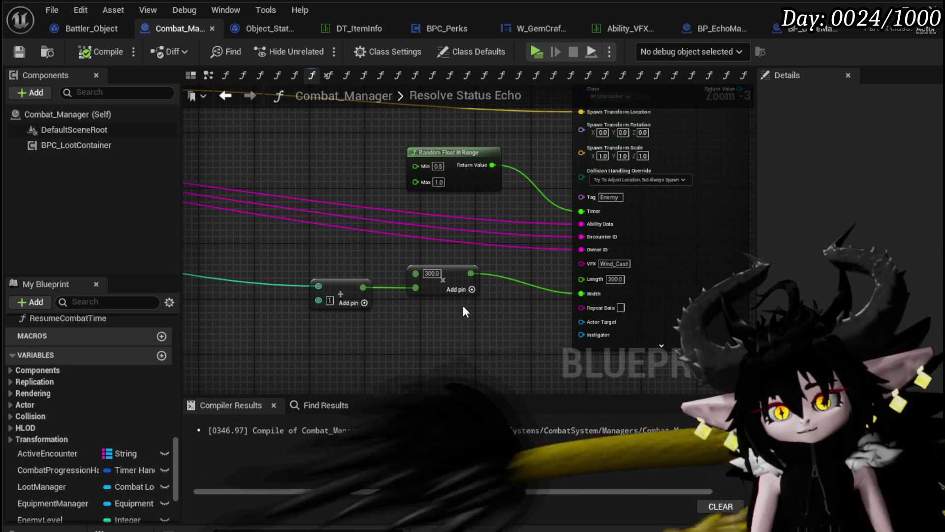
# Unlink the SpawnActor Width pin and give it a fixed value of 300.0.
pyautogui.keyDown('alt'); pyautogui.click(589, 293); pyautogui.keyUp('alt')
pyautogui.click(616, 295)
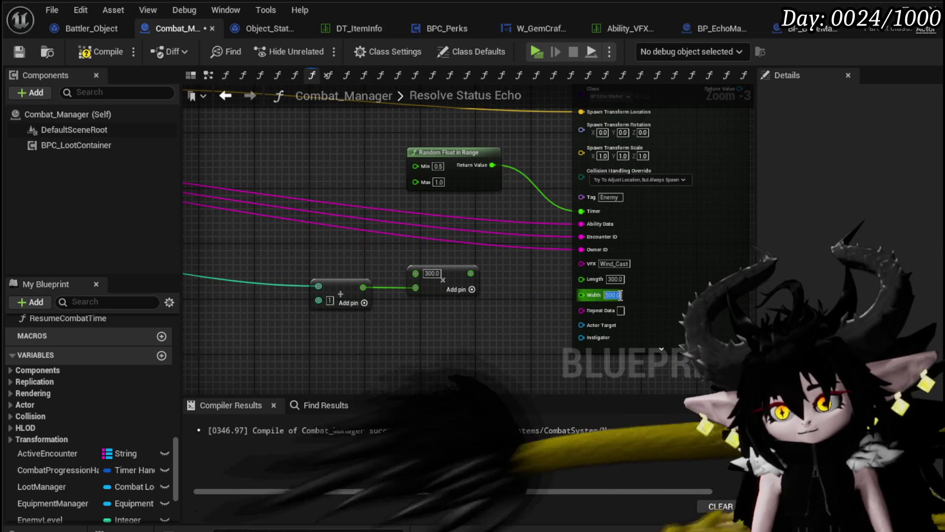
pyautogui.write('00')
pyautogui.press('Return')
# Compile and save Combat_Manager, then minimize the blueprint editor to show the level.
pyautogui.click(99, 53)
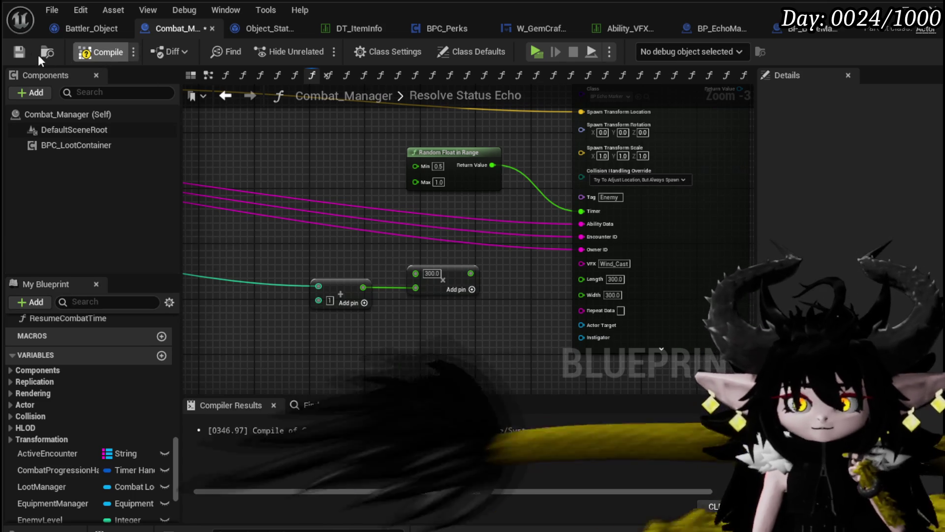
pyautogui.click(25, 52)
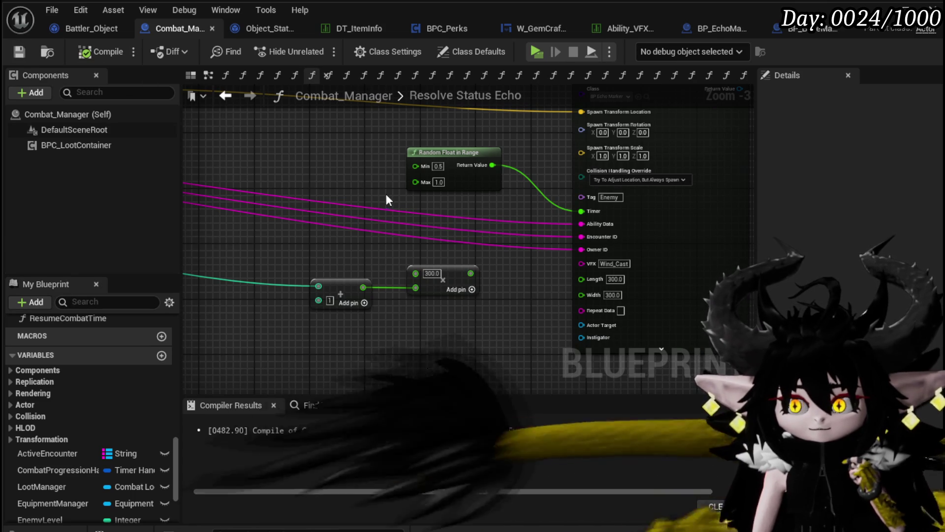
pyautogui.moveTo(353, 162)
pyautogui.mouseDown()
pyautogui.moveTo(303, 275)
pyautogui.moveTo(257, 212)
pyautogui.moveTo(591, 286)
pyautogui.moveTo(253, 271)
pyautogui.mouseUp()
pyautogui.scroll(-1, 257, 211)
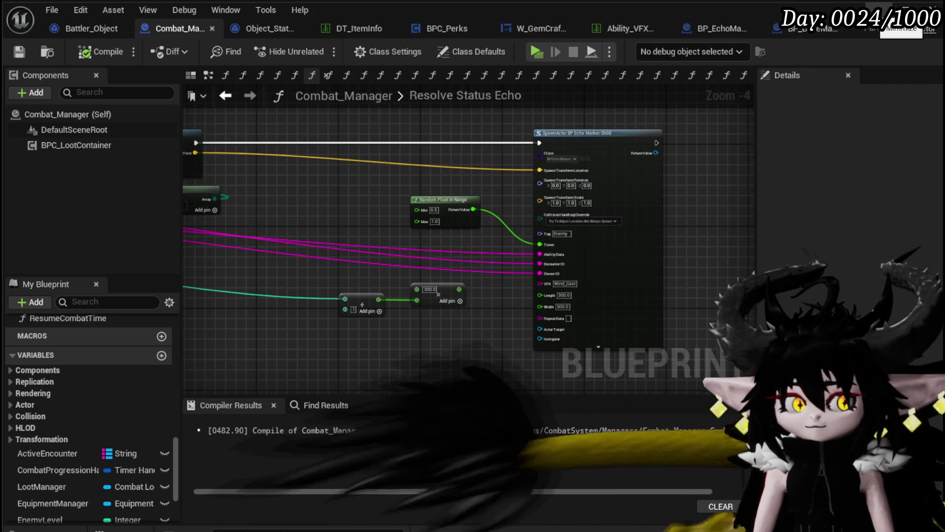
pyautogui.click(903, 15)
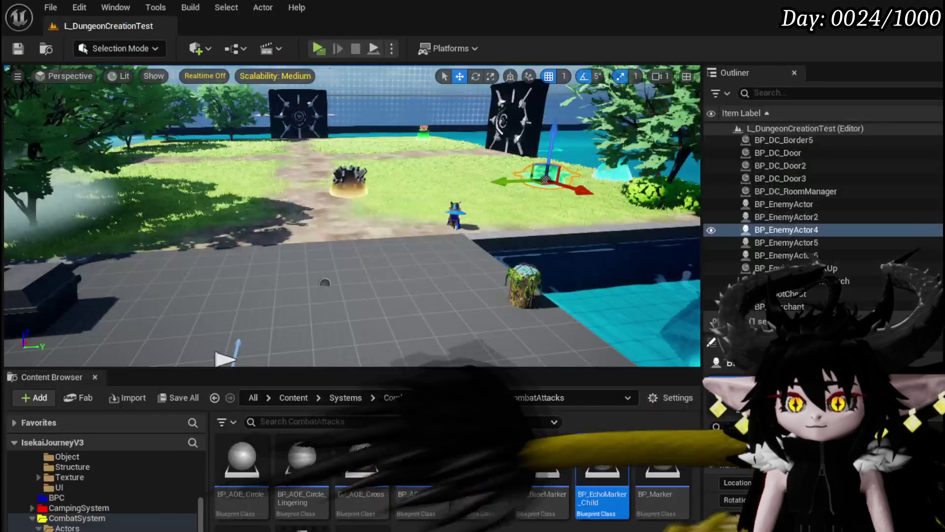
# Play the level and fight the slime, casting the SpeedUP ability card.
pyautogui.click(318, 49)
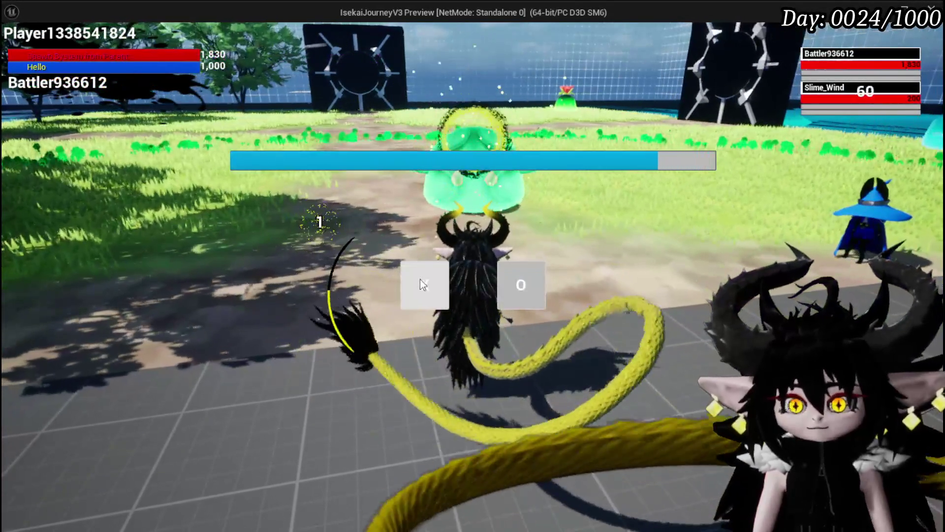
pyautogui.click(422, 281)
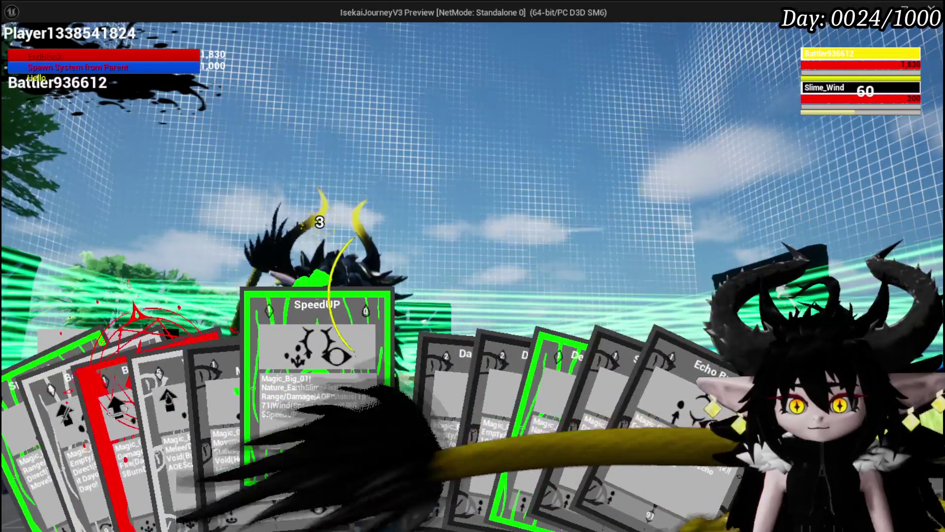
pyautogui.click(351, 442)
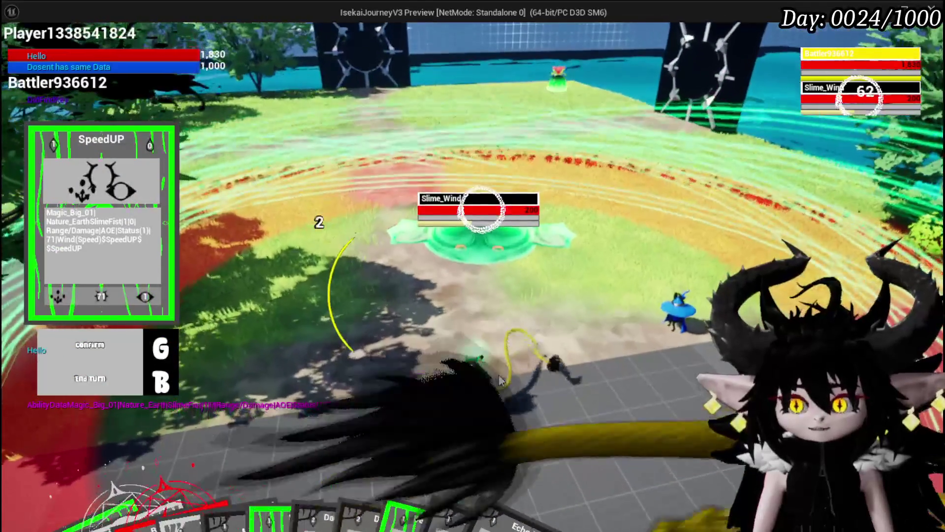
pyautogui.press('g')
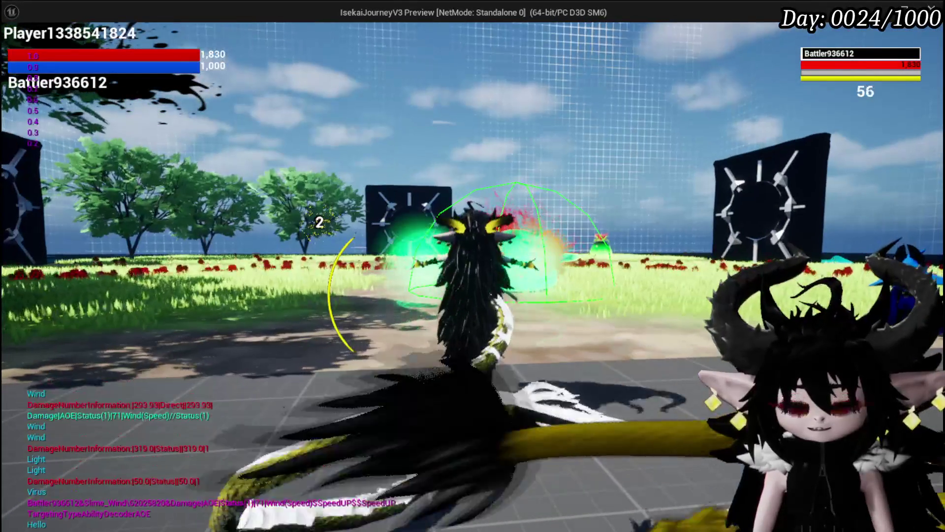
# Check the settings and equipment menus, stop the play session, and Save All.
pyautogui.press('Escape')
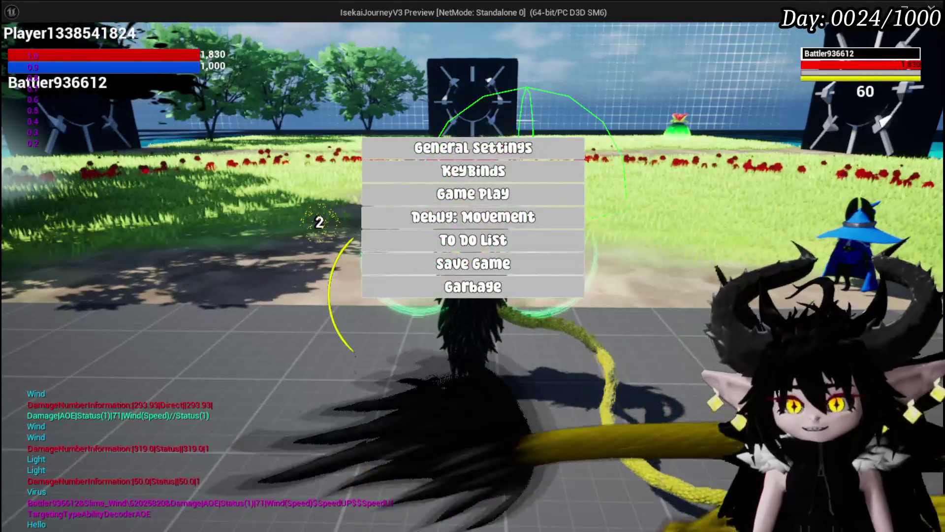
pyautogui.click(471, 452)
pyautogui.press('i')
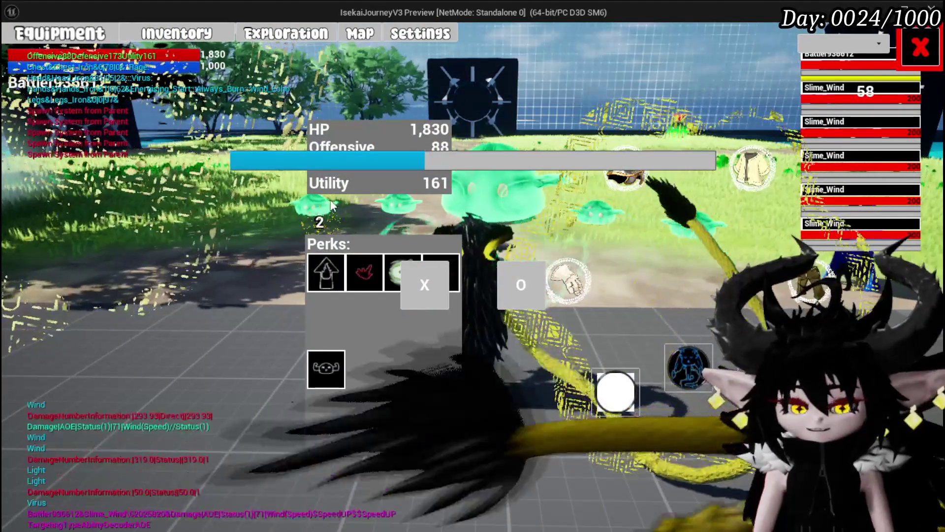
pyautogui.press('Escape')
pyautogui.click(20, 48)
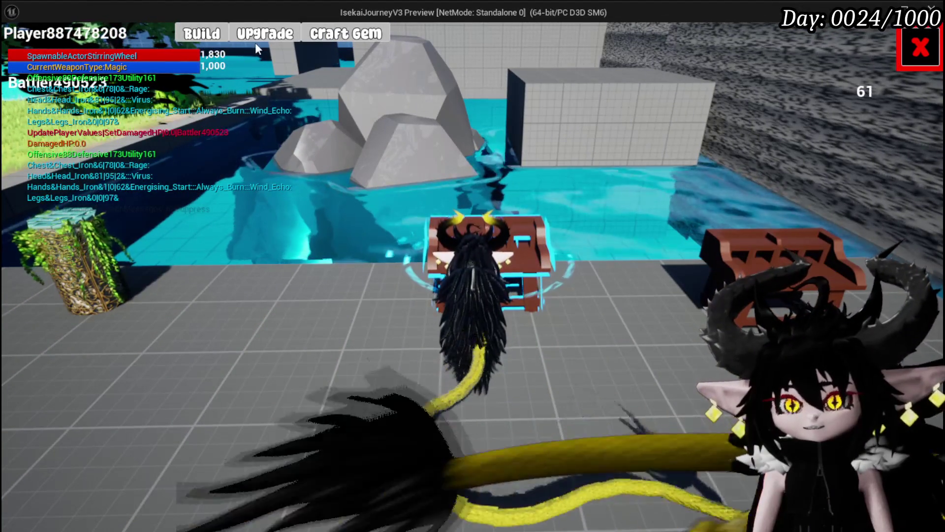
# Open the build panel and inventory, select the Iron_Hands gloves, then close the panels.
pyautogui.click(211, 38)
pyautogui.press('i')
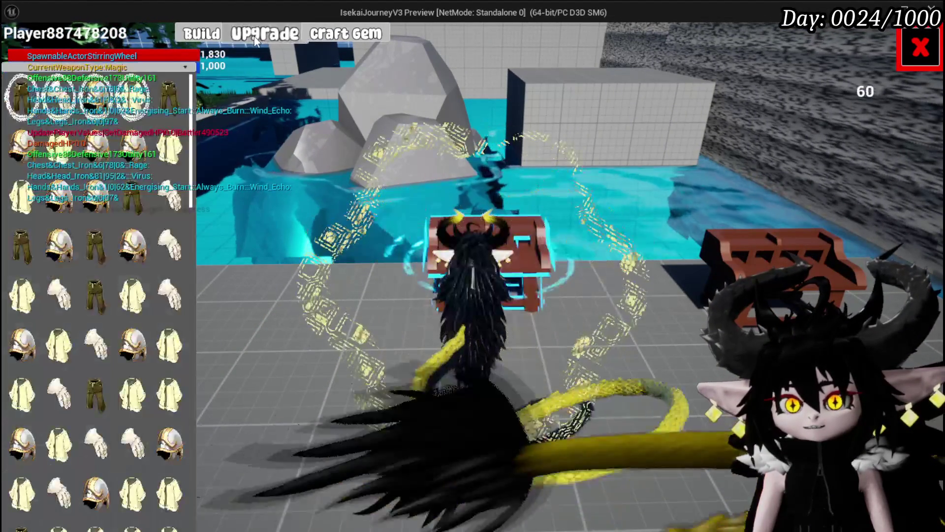
pyautogui.click(63, 99)
pyautogui.click(421, 314)
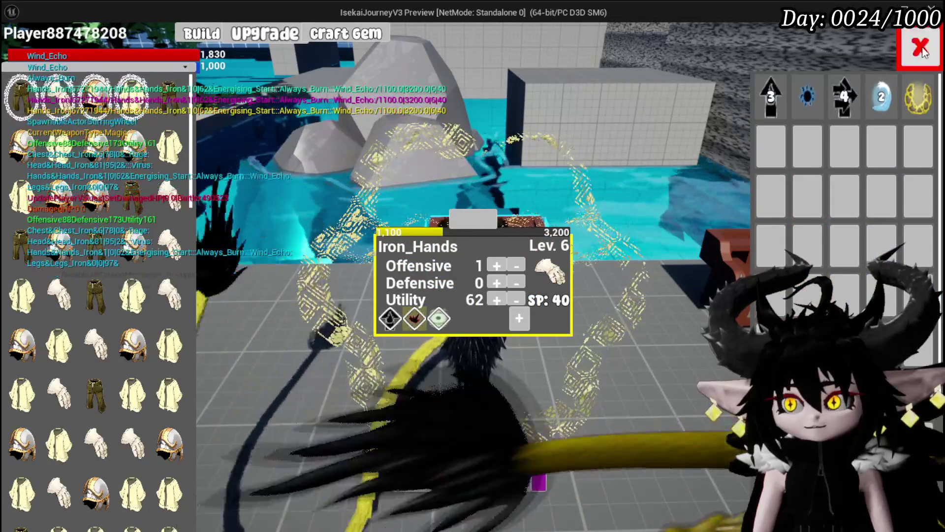
pyautogui.click(921, 55)
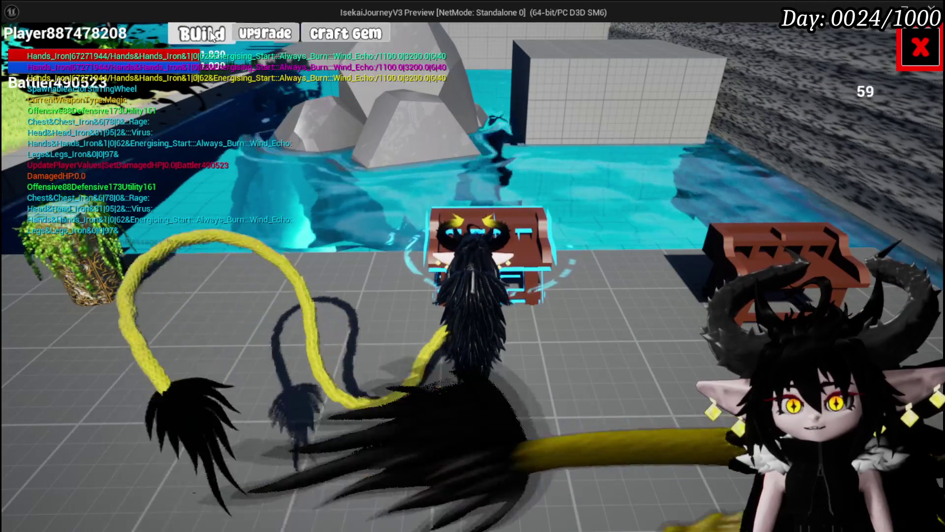
# Craft a Wind Echo gem, socket it into Iron_Hands' second gem slot, and walk toward the spiked slime.
pyautogui.click(340, 37)
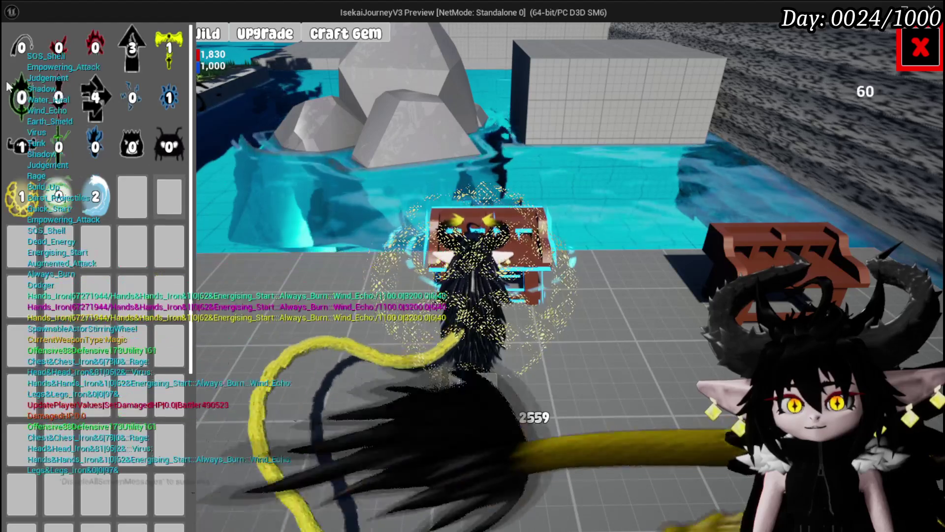
pyautogui.click(474, 383)
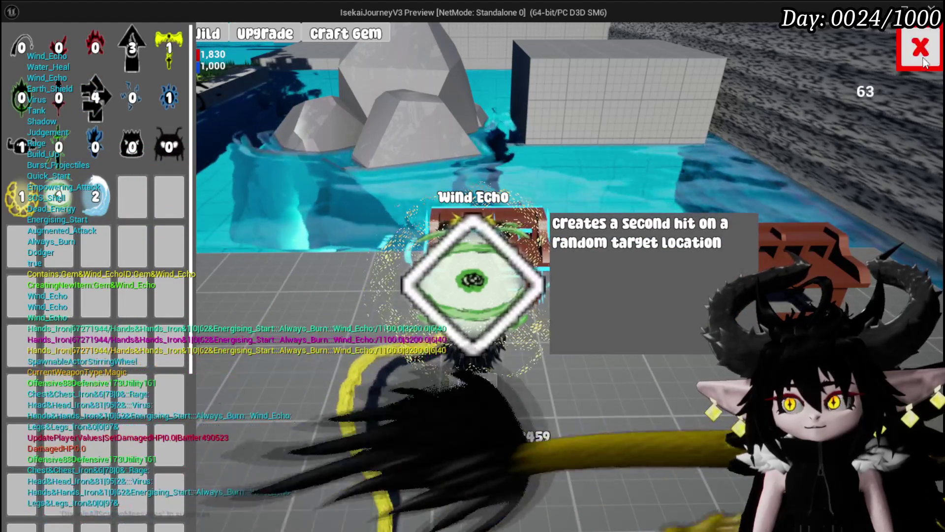
pyautogui.click(276, 38)
pyautogui.click(172, 295)
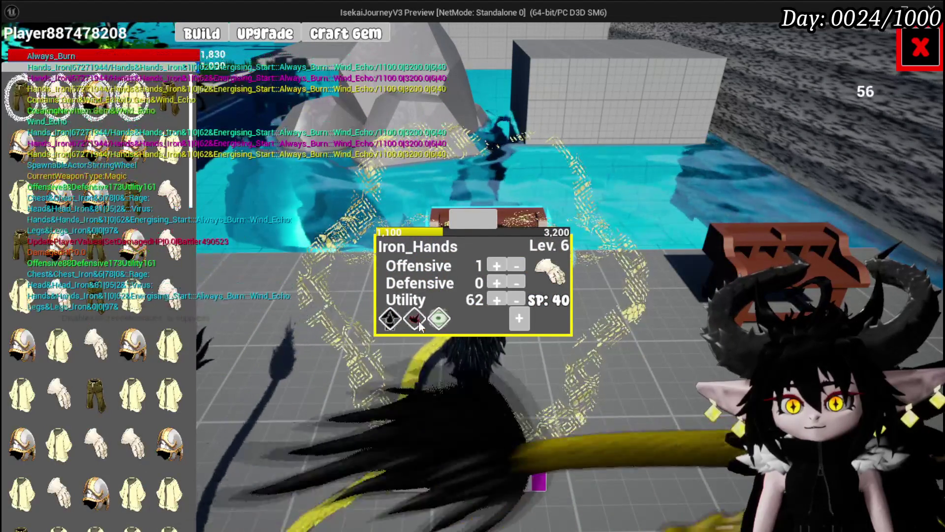
pyautogui.click(414, 318)
pyautogui.click(779, 131)
pyautogui.click(737, 146)
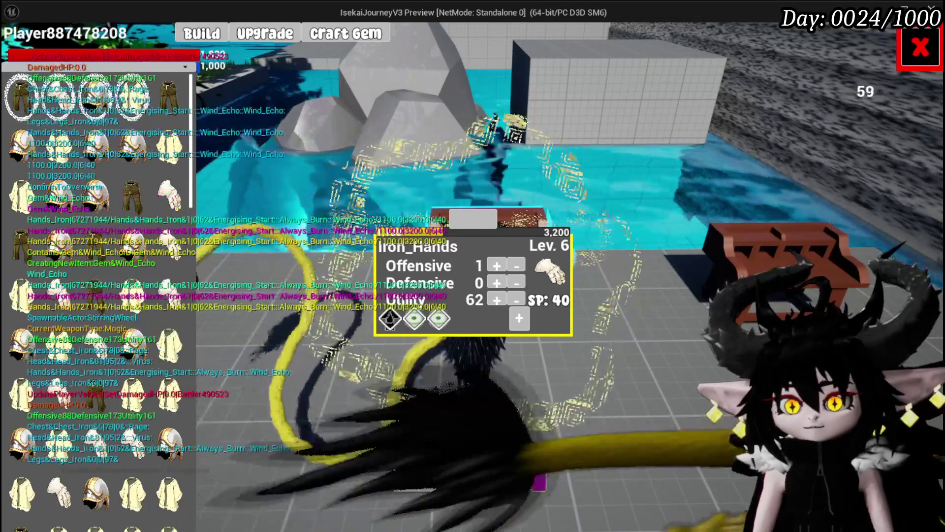
pyautogui.press('Escape')
pyautogui.press('w')
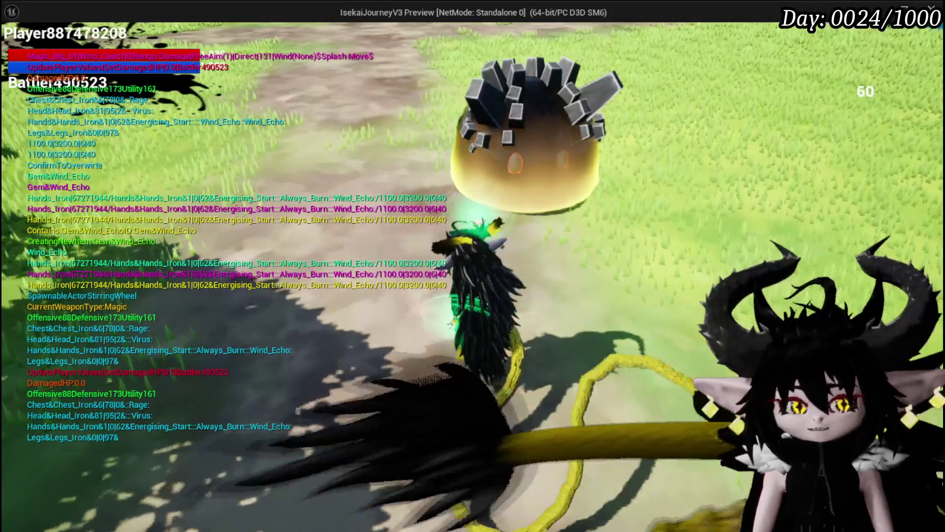
# Battle the spiked slime with the SpeedUP card, then stop play and save with Ctrl+S.
pyautogui.click(473, 266)
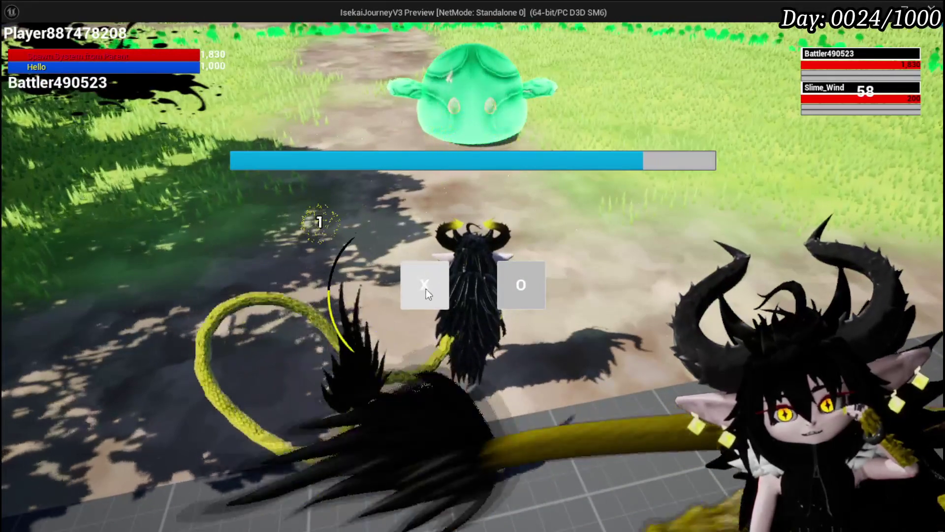
pyautogui.click(434, 287)
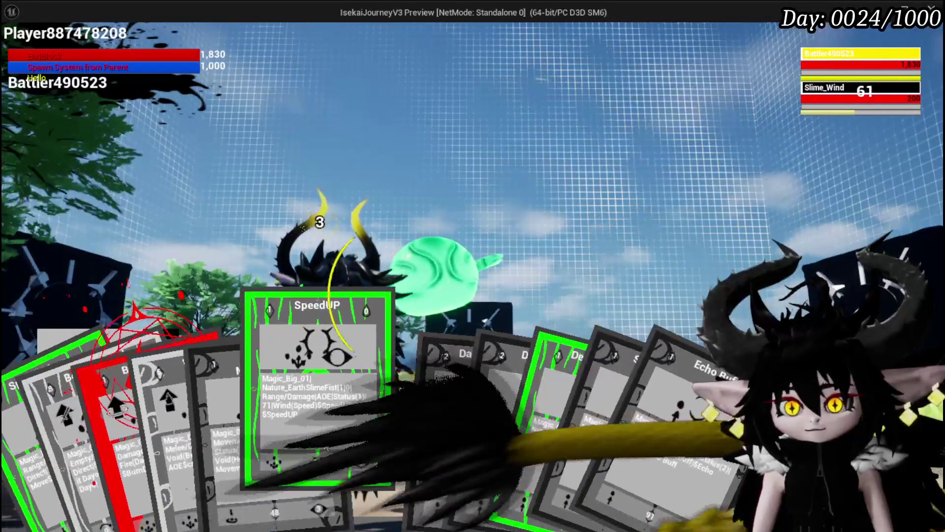
pyautogui.click(389, 433)
pyautogui.press('g')
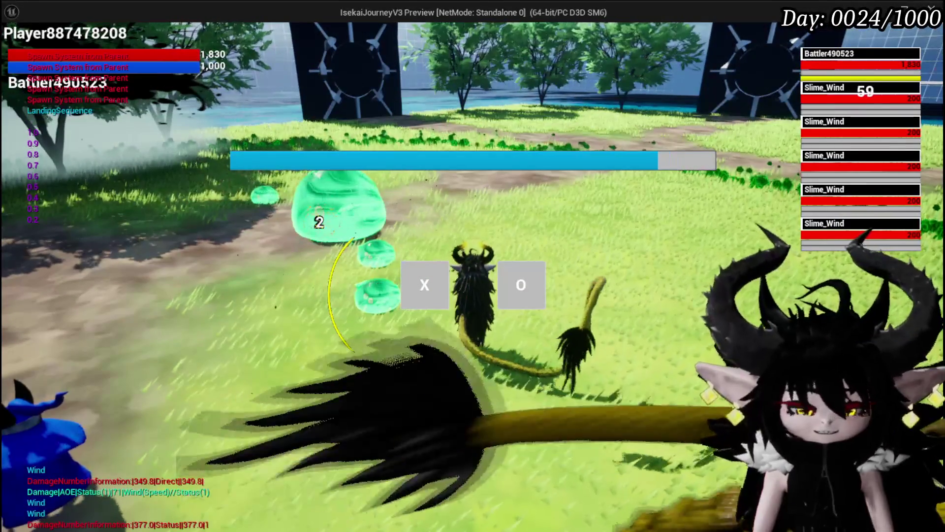
pyautogui.press('Escape')
pyautogui.hotkey('ctrl', 's')
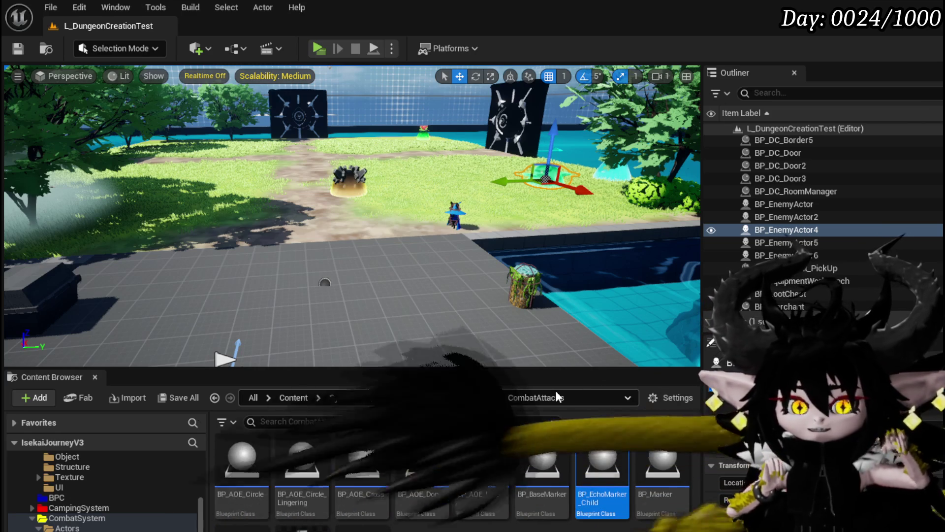
# Save the level map and run a brief play test.
pyautogui.click(18, 50)
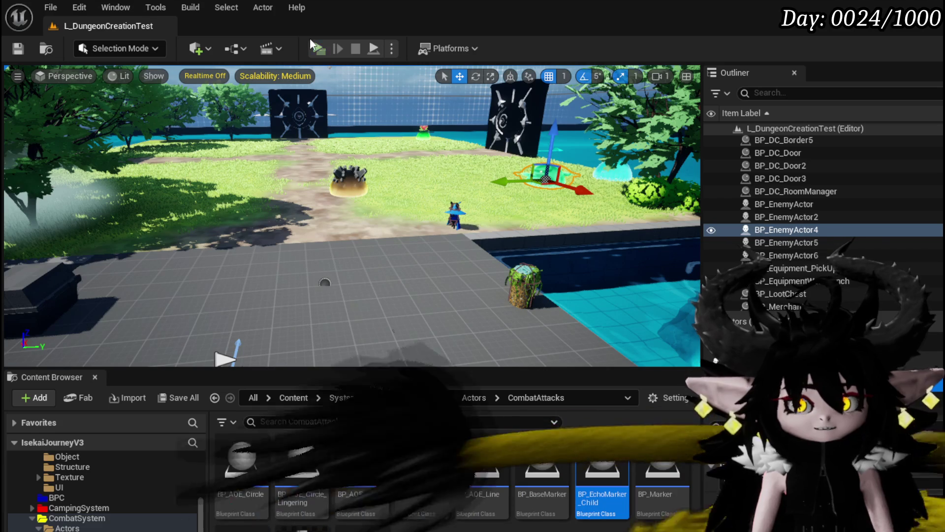
pyautogui.click(317, 50)
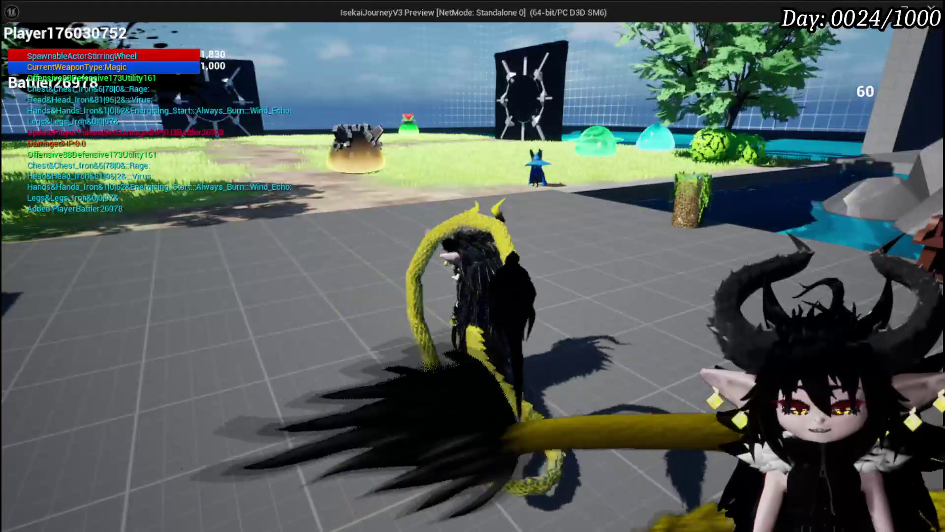
pyautogui.press('Escape')
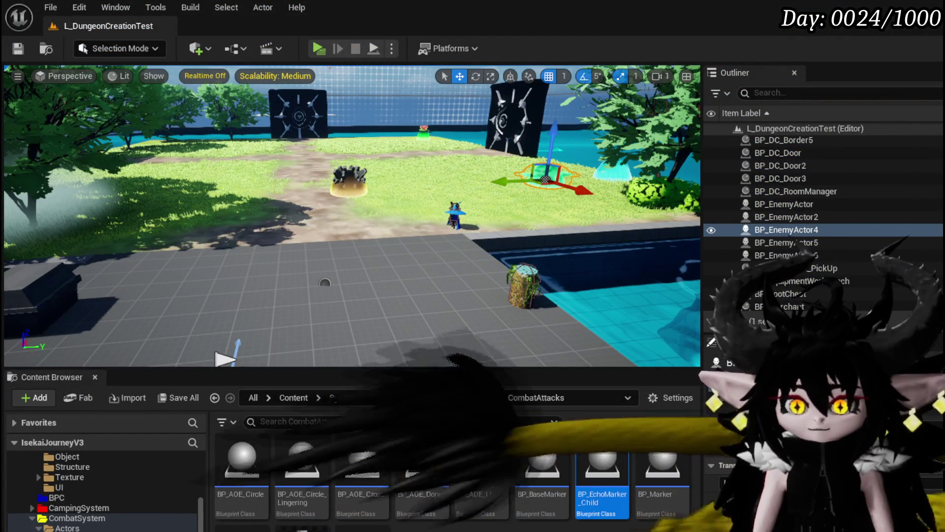
# Save the Combat_Manager blueprint and bring up the DT_ItemInfo data table.
pyautogui.hotkey('alt', 'Tab')
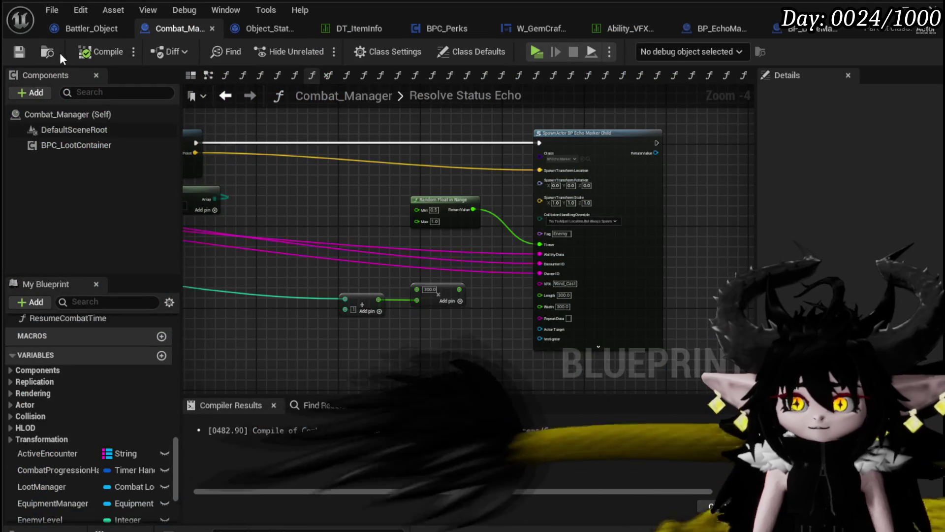
pyautogui.click(19, 51)
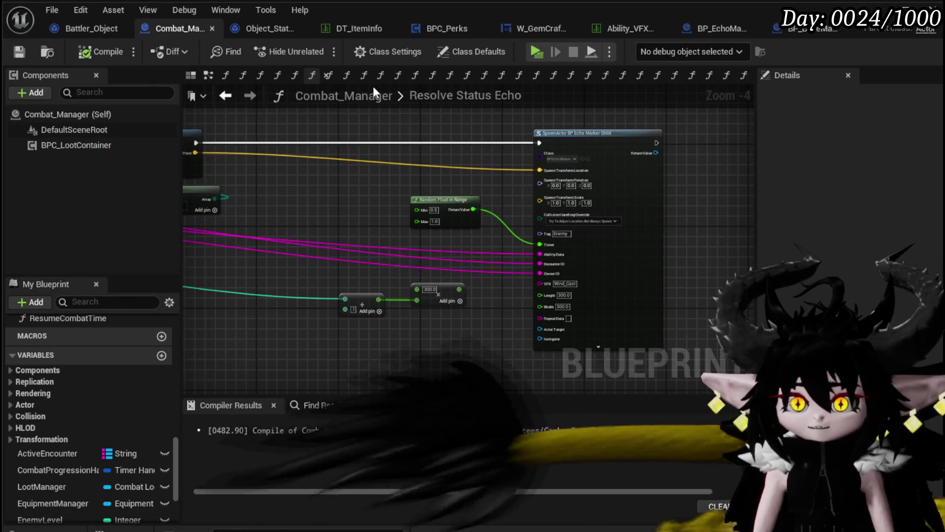
pyautogui.click(350, 34)
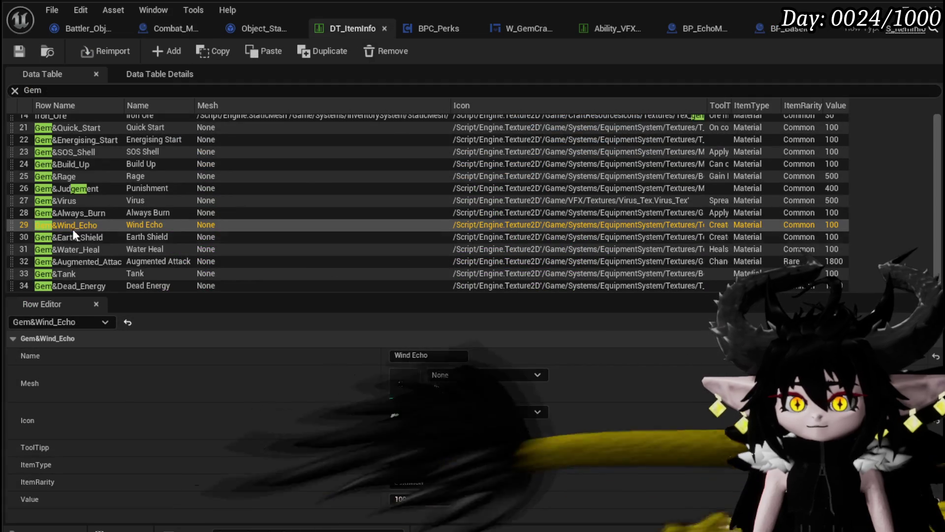
# Select the Gem&Earth_Shield row and review its 'Direct Earth' tooltip text, then return to the level.
pyautogui.click(93, 238)
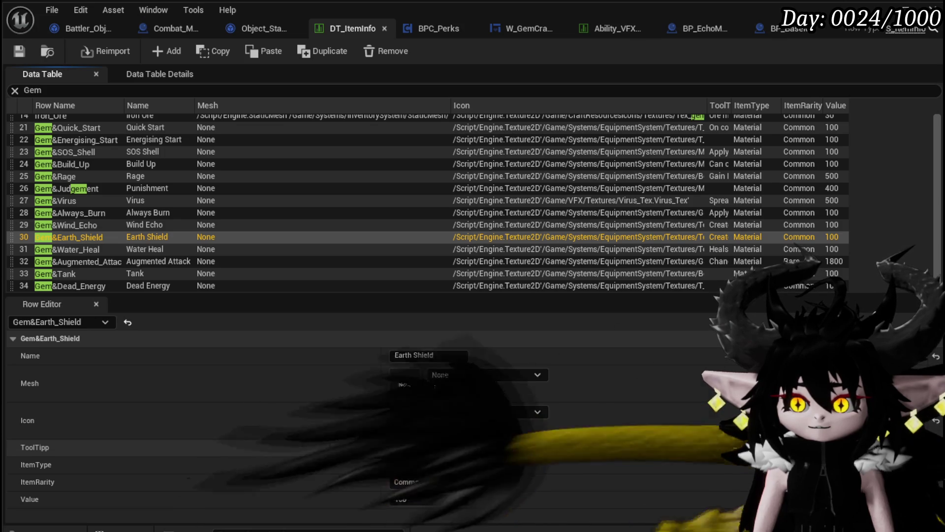
pyautogui.moveTo(563, 446); pyautogui.dragTo(602, 447)
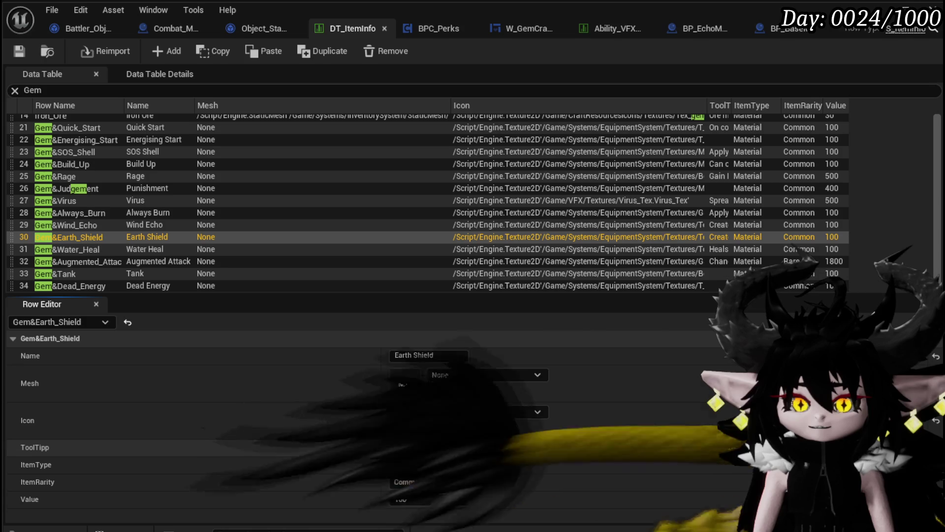
pyautogui.press('Return')
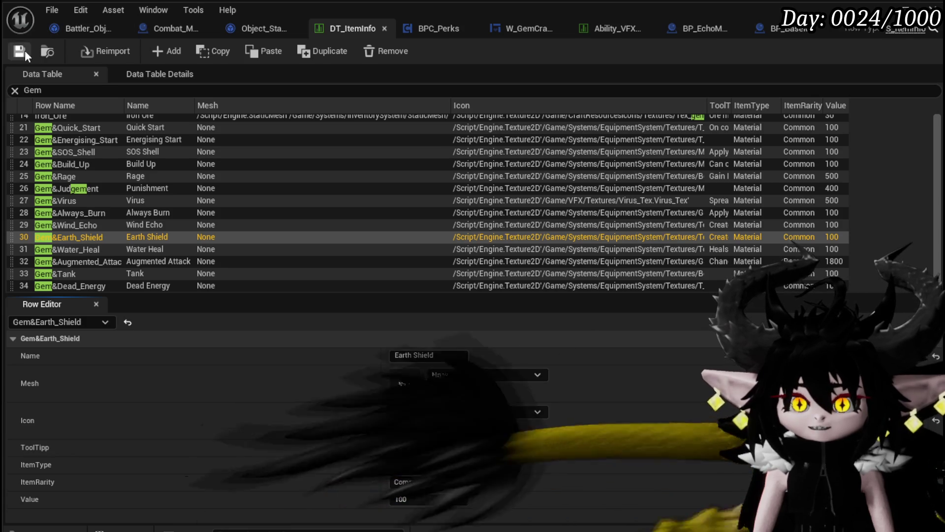
pyautogui.hotkey('alt', 'Tab')
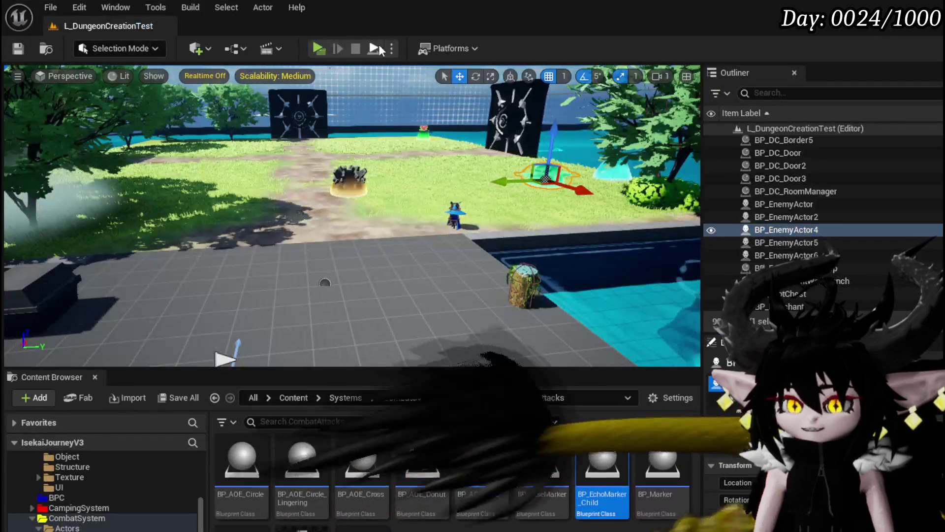
# Launch the game preview, walk to the ability bench, and load the MagicSummon ability.
pyautogui.hotkey('alt', 'p')
pyautogui.press('w')
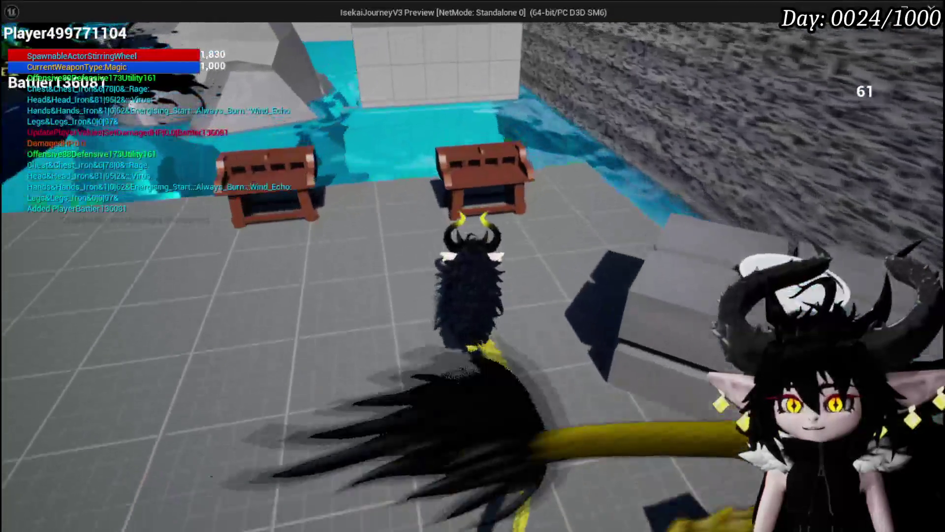
pyautogui.press('e')
pyautogui.click(87, 47)
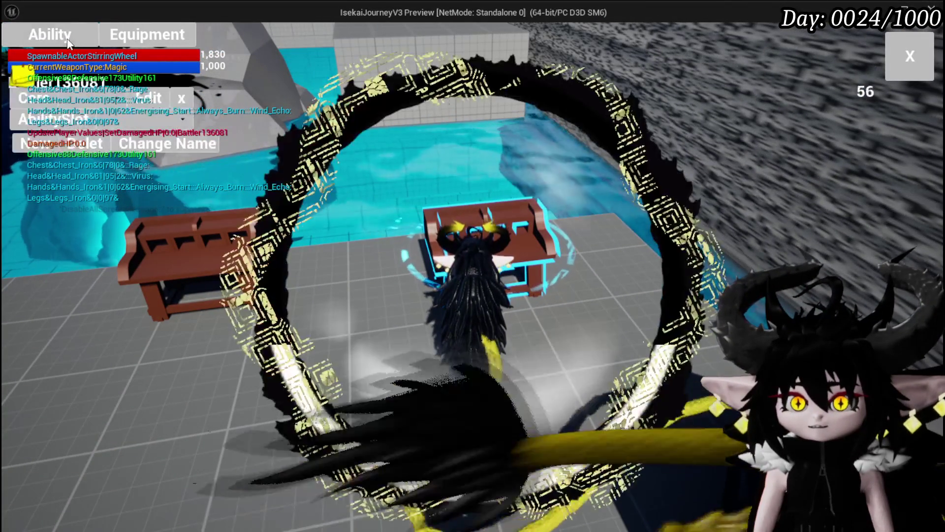
pyautogui.click(114, 121)
pyautogui.click(114, 127)
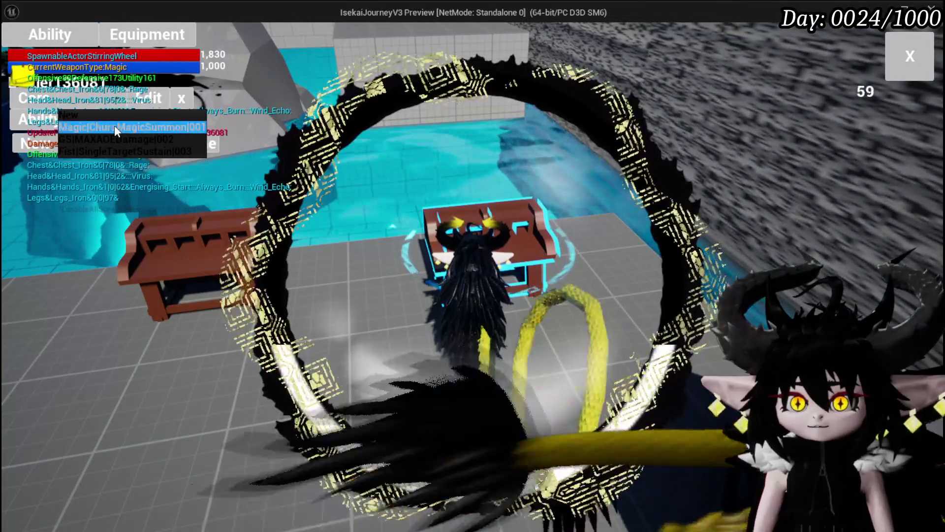
# Set the Splash Move card to Earth element with the Nature_EarthSlimeFist effect and confirm.
pyautogui.click(232, 415)
pyautogui.click(450, 282)
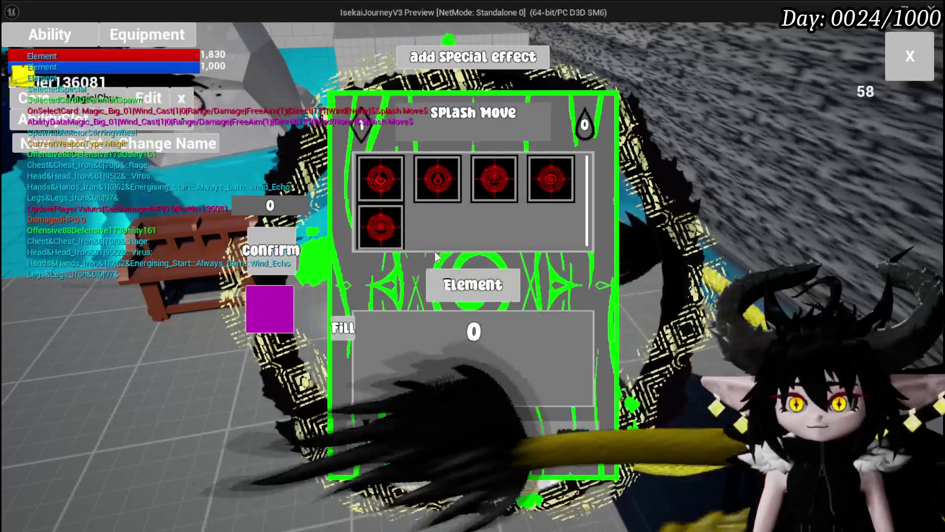
pyautogui.click(497, 193)
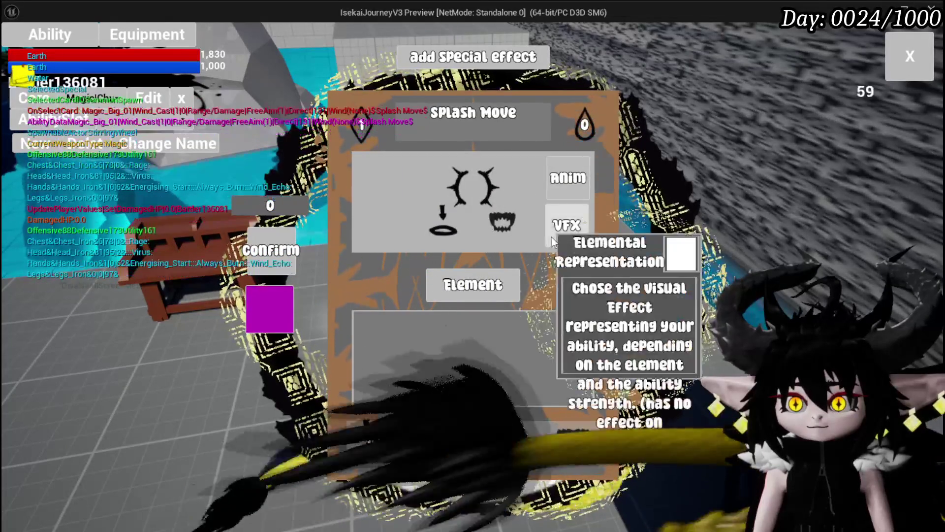
pyautogui.click(565, 231)
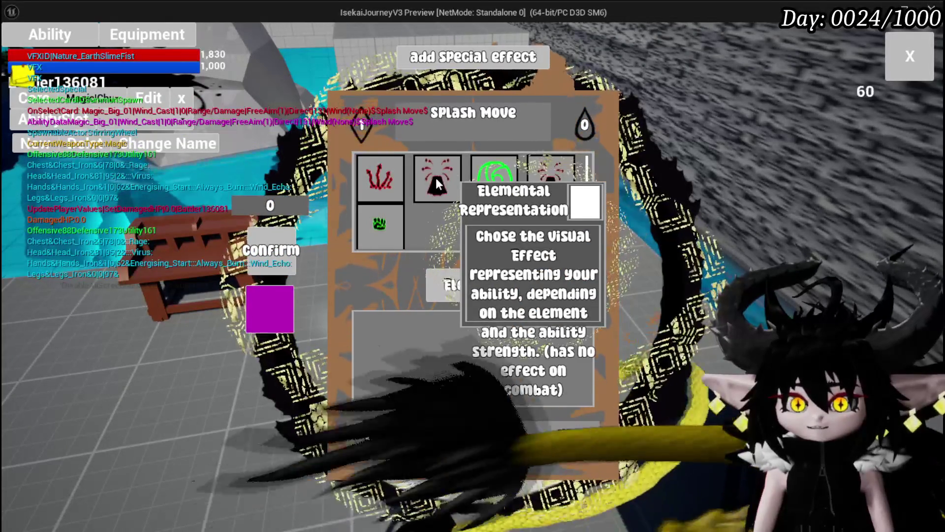
pyautogui.click(435, 179)
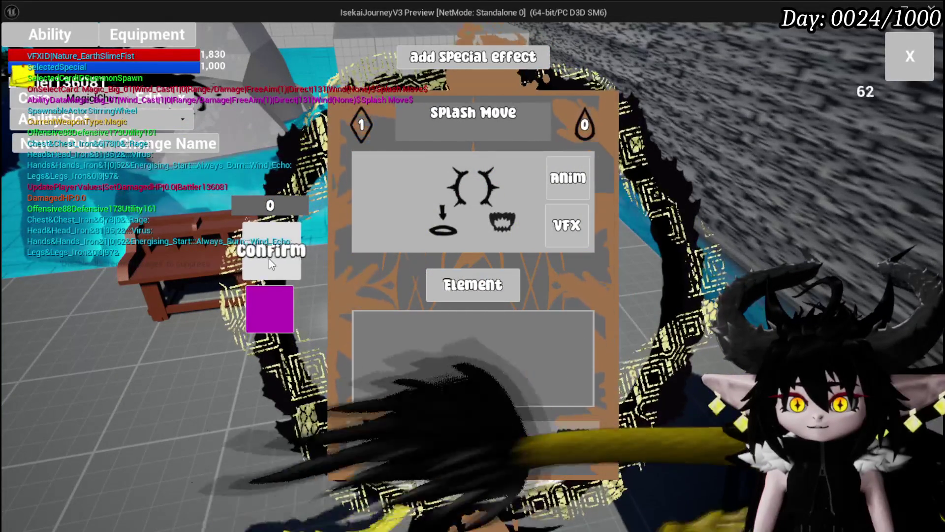
pyautogui.click(269, 259)
pyautogui.click(908, 56)
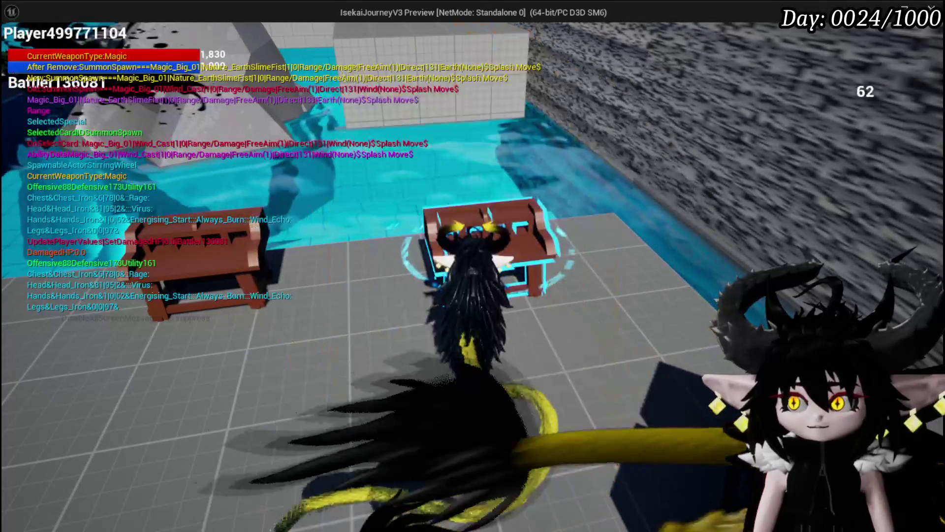
# Reload MagicSummon and set its SpeedUP card to Earth element with the Nature cast effect.
pyautogui.click(47, 30)
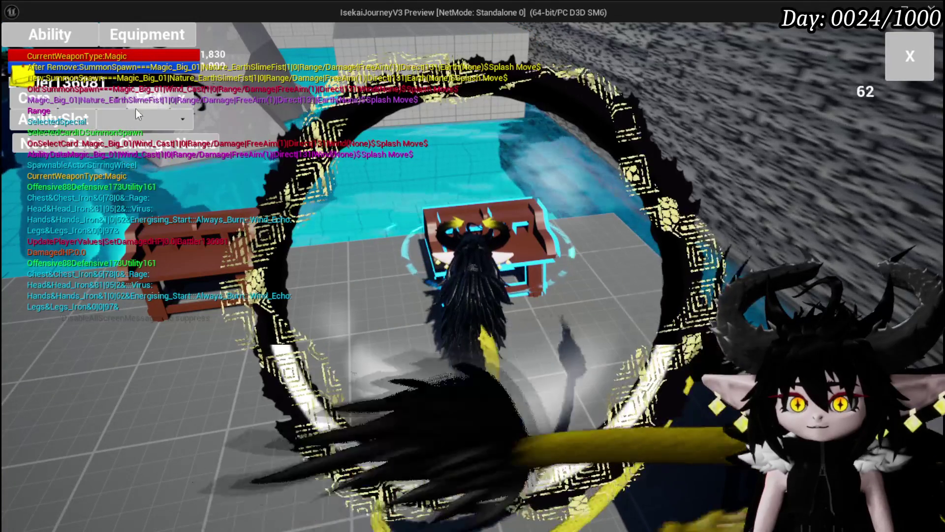
pyautogui.click(118, 120)
pyautogui.click(119, 127)
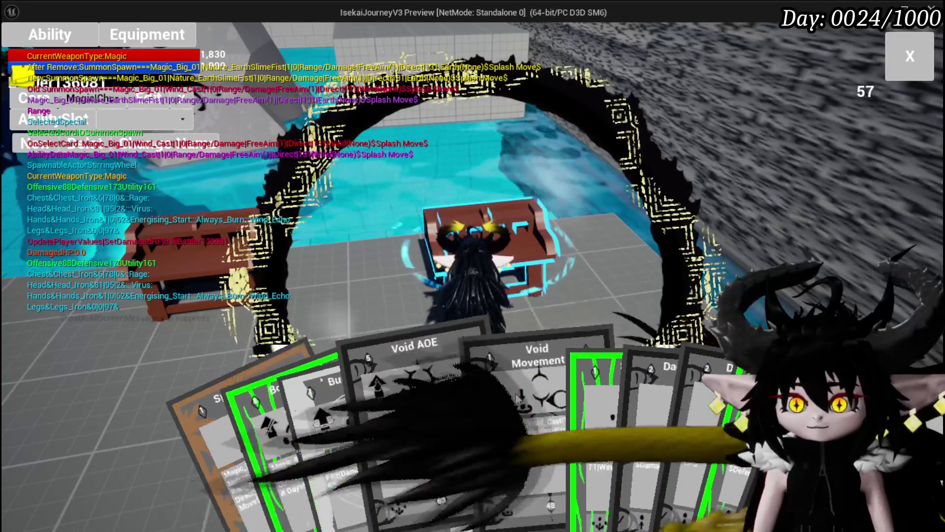
pyautogui.click(559, 391)
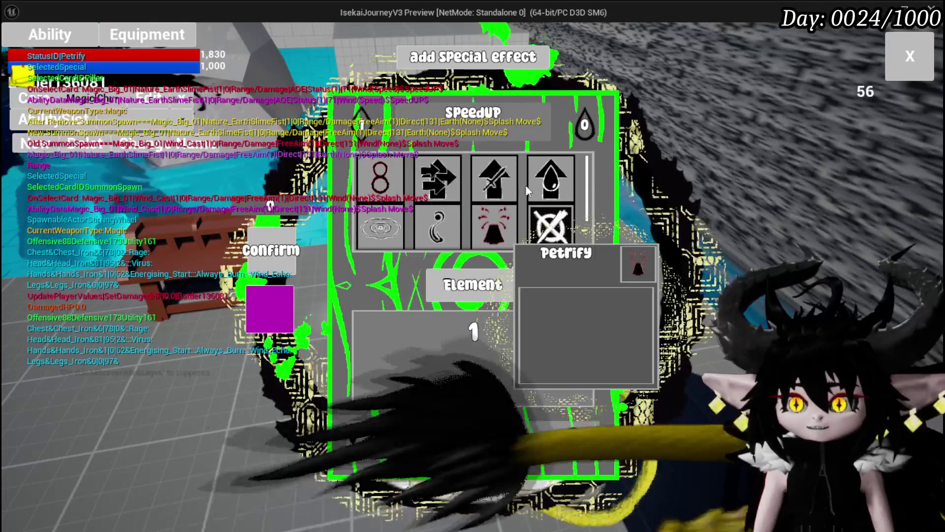
pyautogui.click(470, 290)
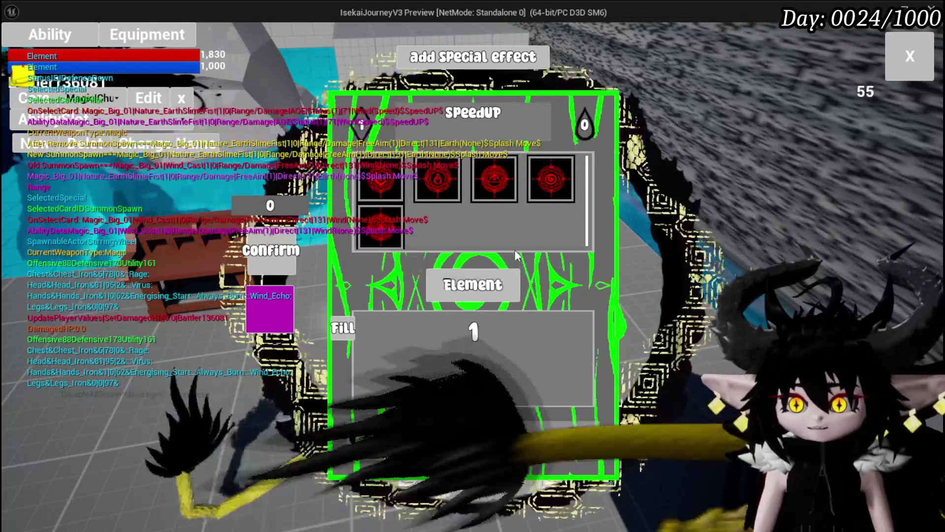
pyautogui.click(485, 191)
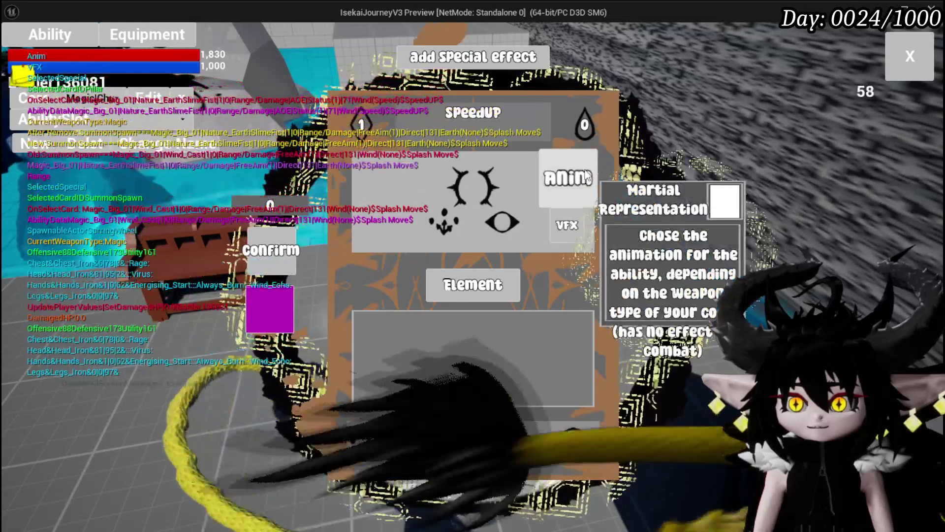
pyautogui.click(582, 240)
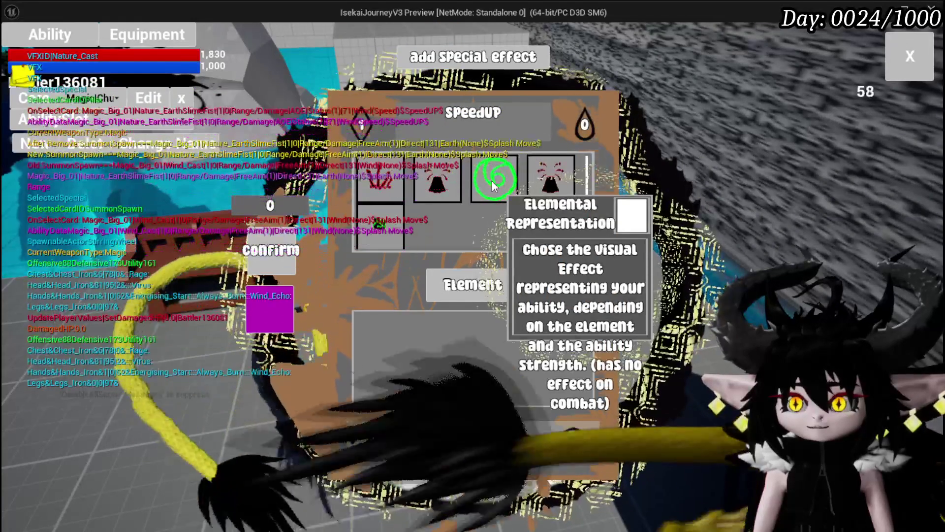
pyautogui.click(492, 175)
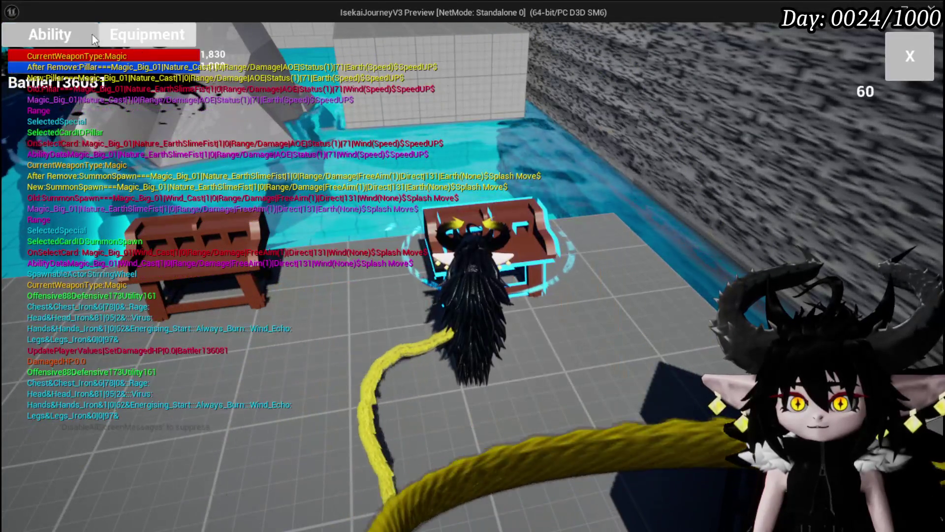
# Make the Defence UP card Earth element with the Nature_EarthSlimeFist effect, confirm, and close the editor.
pyautogui.click(93, 35)
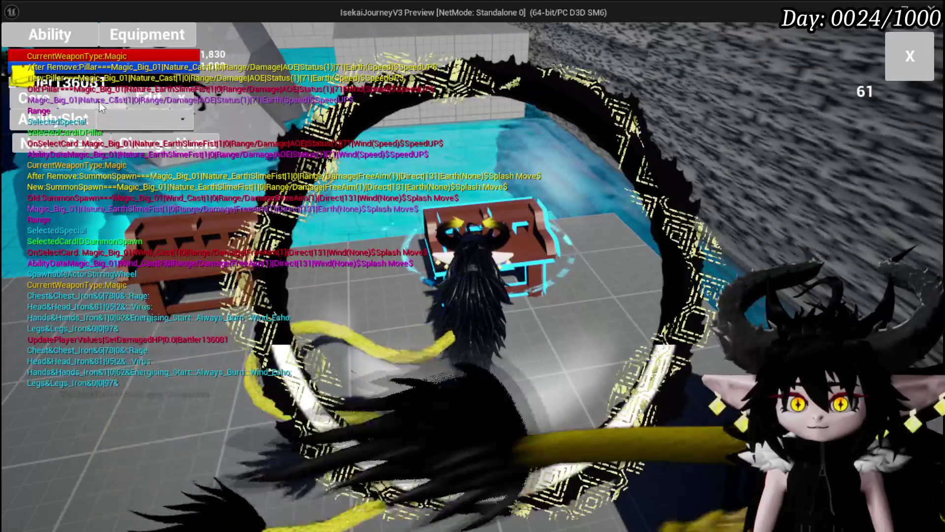
pyautogui.click(111, 123)
pyautogui.click(111, 123)
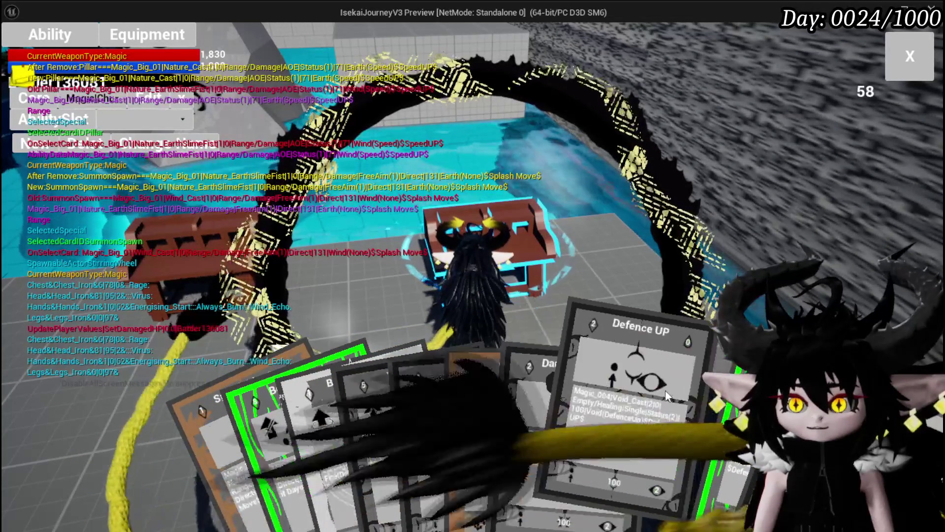
pyautogui.click(618, 387)
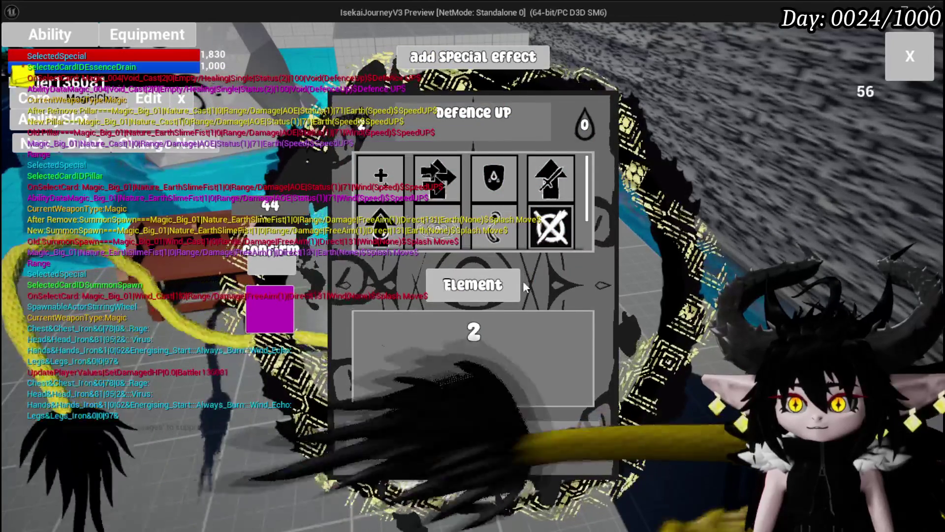
pyautogui.click(491, 296)
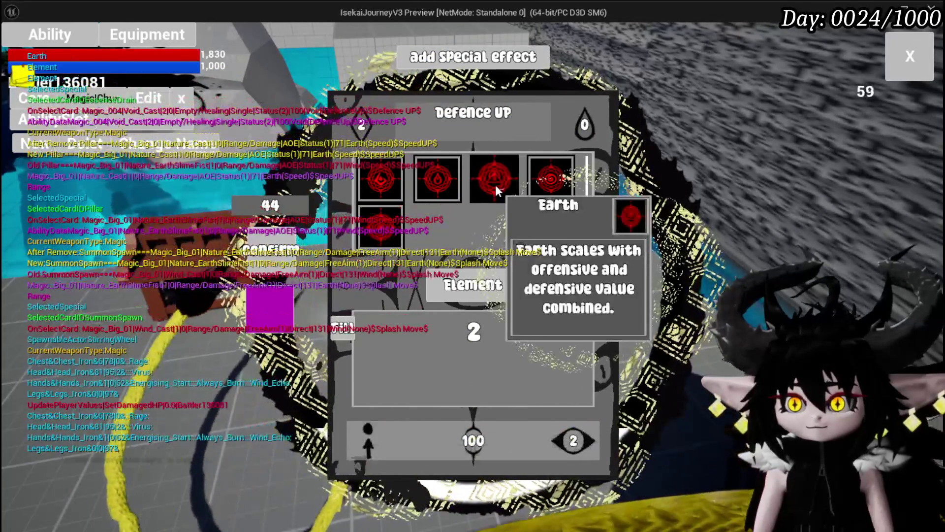
pyautogui.click(495, 182)
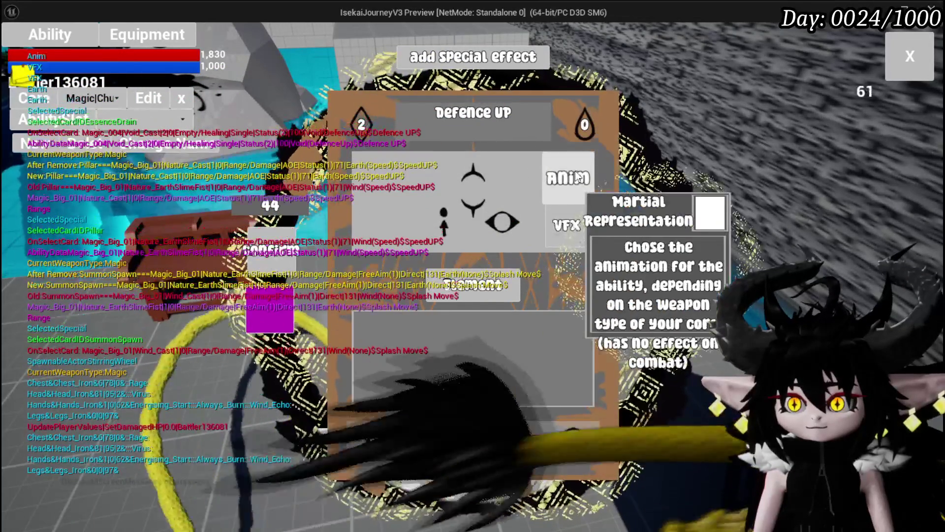
pyautogui.click(566, 224)
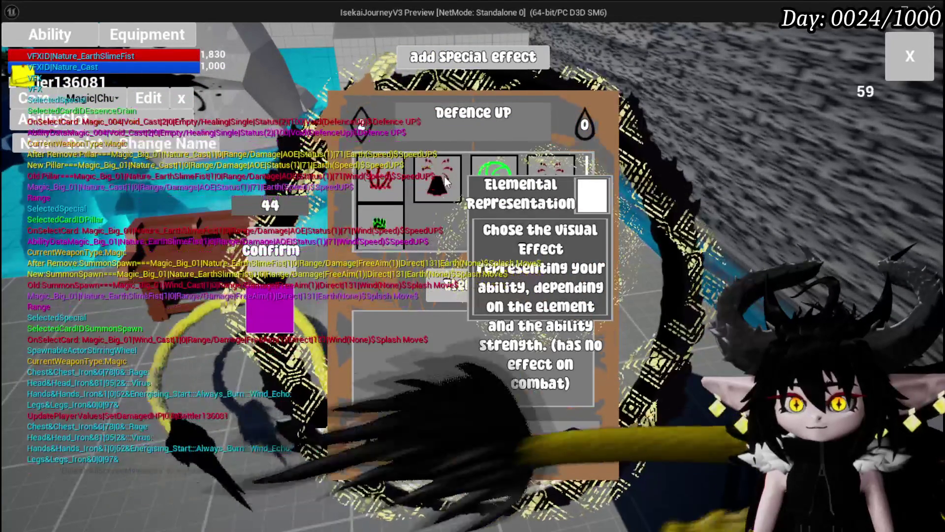
pyautogui.click(444, 175)
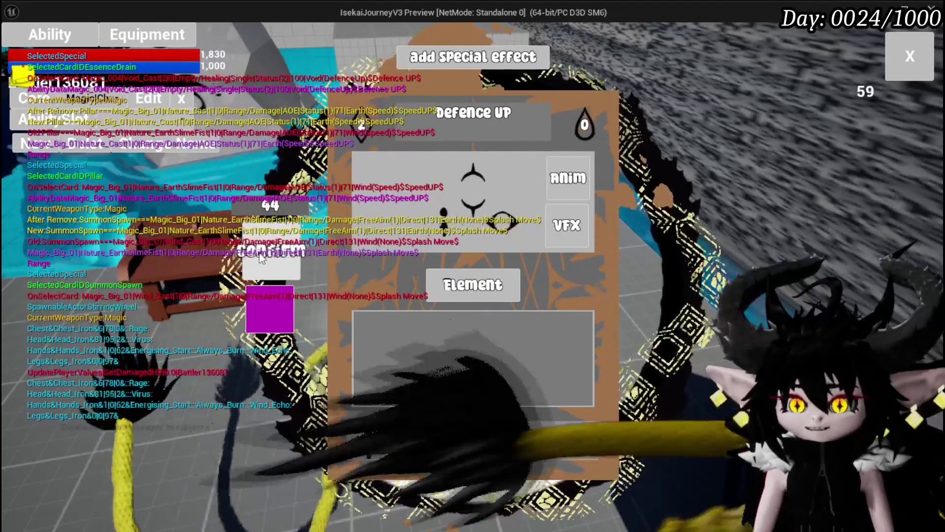
pyautogui.click(260, 258)
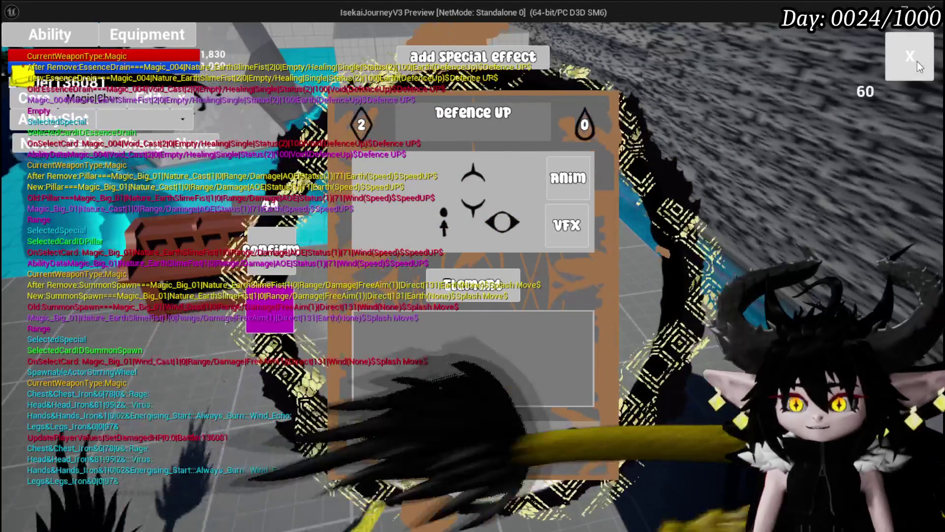
pyautogui.click(910, 56)
# Walk onto the tiled floor and save the game from the pause menu.
pyautogui.press('w')
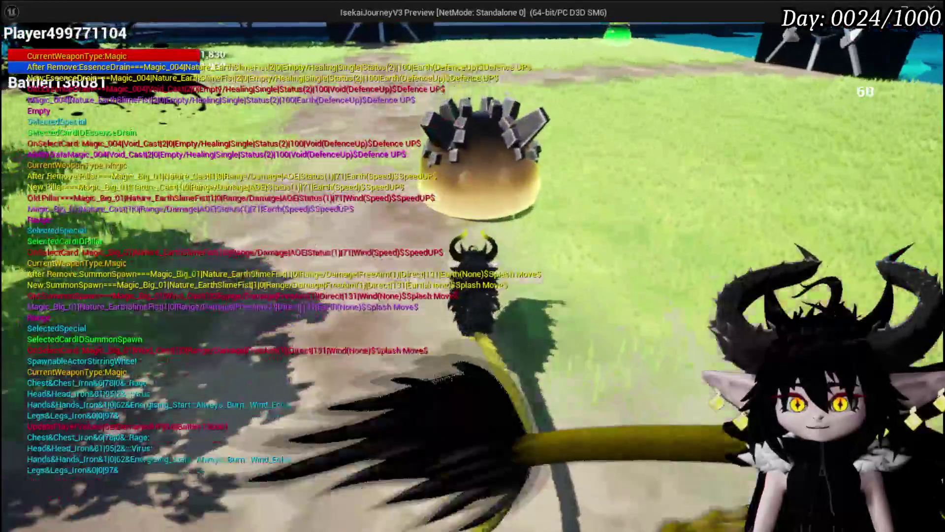
pyautogui.press('w')
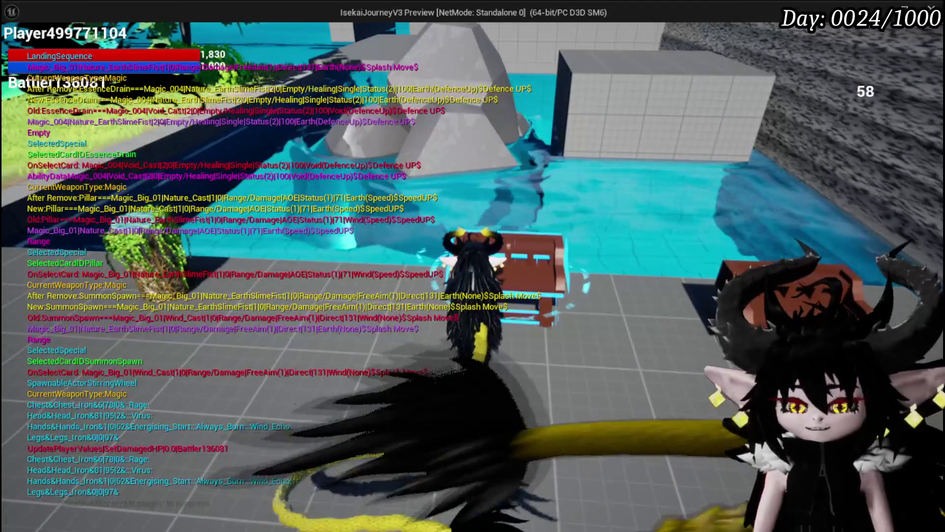
pyautogui.press('Escape')
pyautogui.click(560, 259)
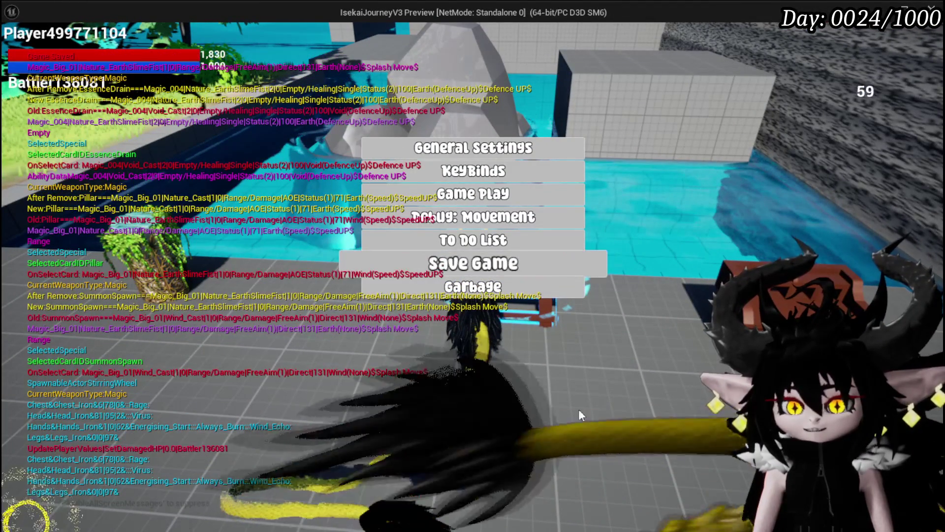
pyautogui.click(472, 457)
# Apply the Earth Shield gem to the Iron Hands' gem slot and close the upgrade screen.
pyautogui.press('b')
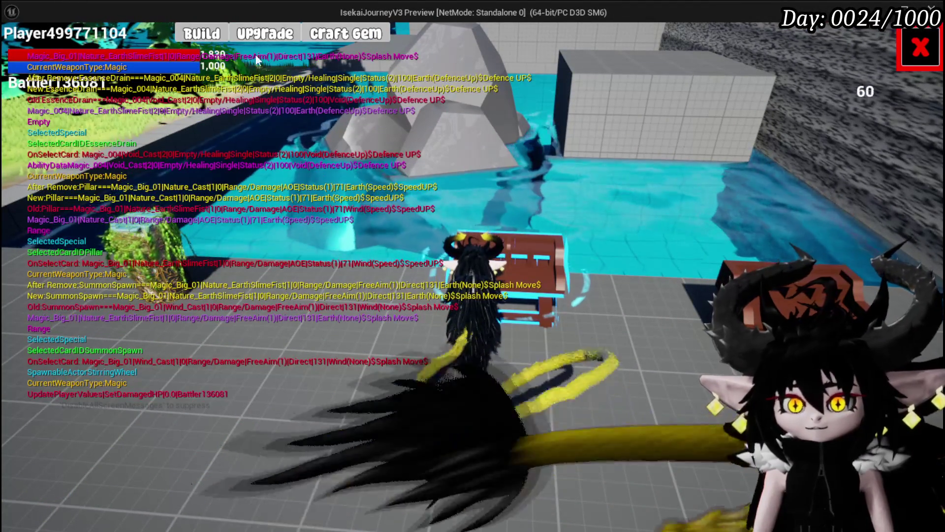
pyautogui.click(256, 43)
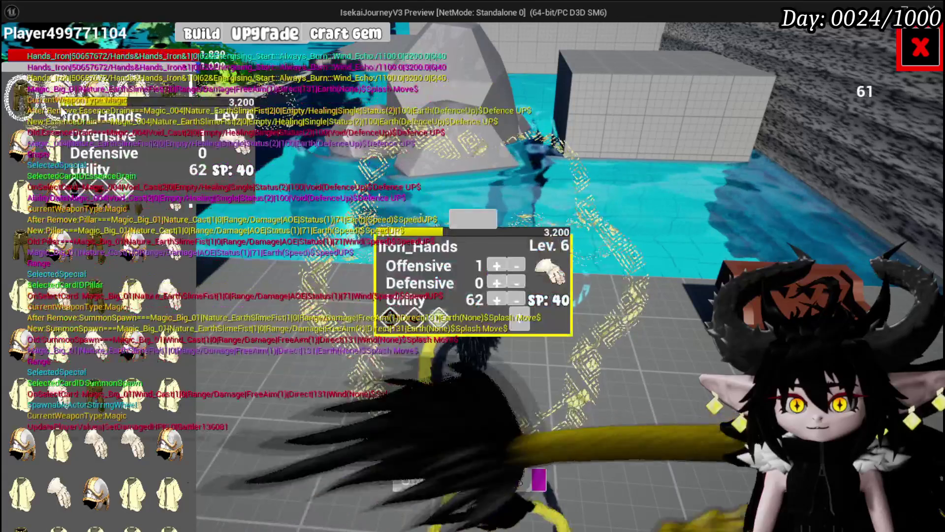
pyautogui.press('i')
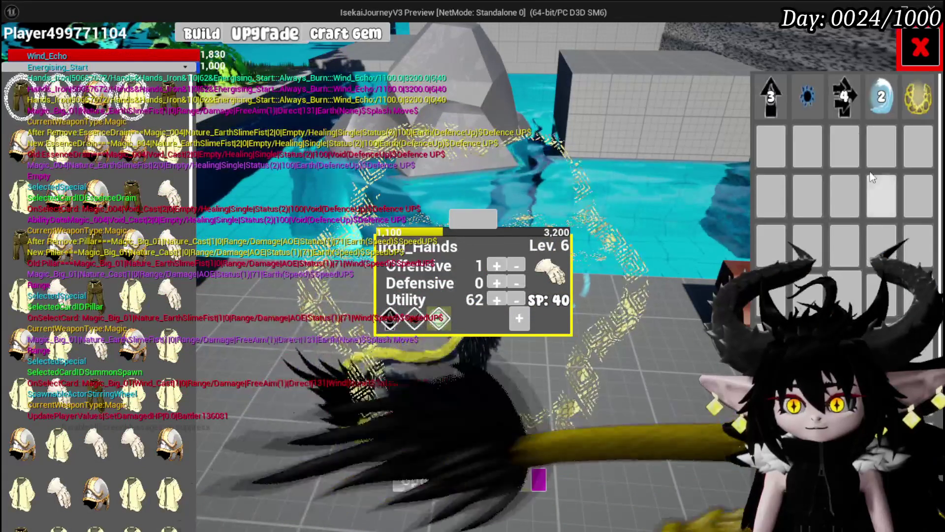
pyautogui.click(915, 98)
pyautogui.click(869, 107)
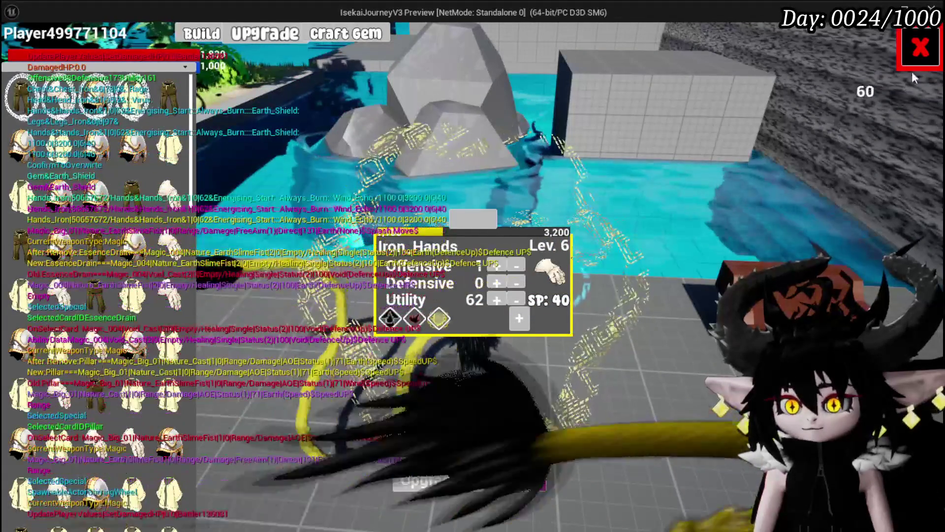
pyautogui.click(919, 48)
# Walk into the spiky slime to start a fight, then play Defence UP and cast SpeedUP.
pyautogui.press('w')
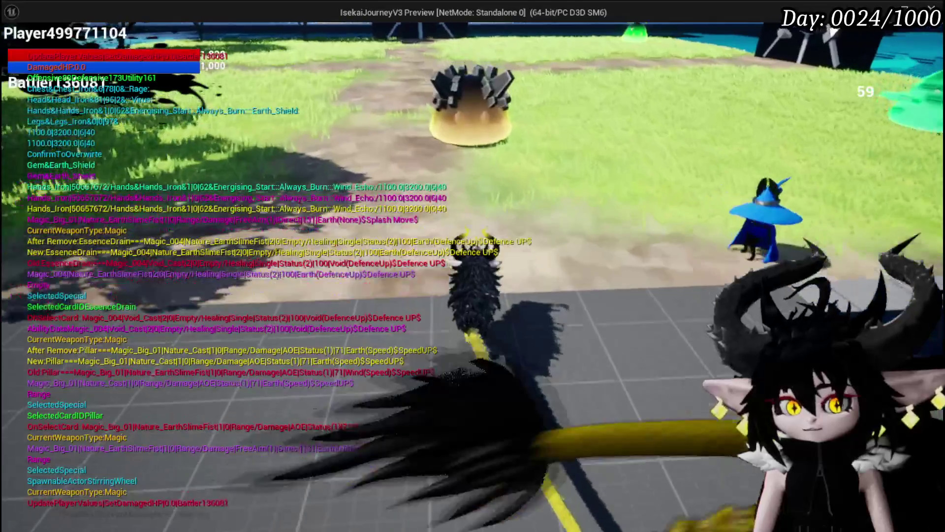
pyautogui.press('w')
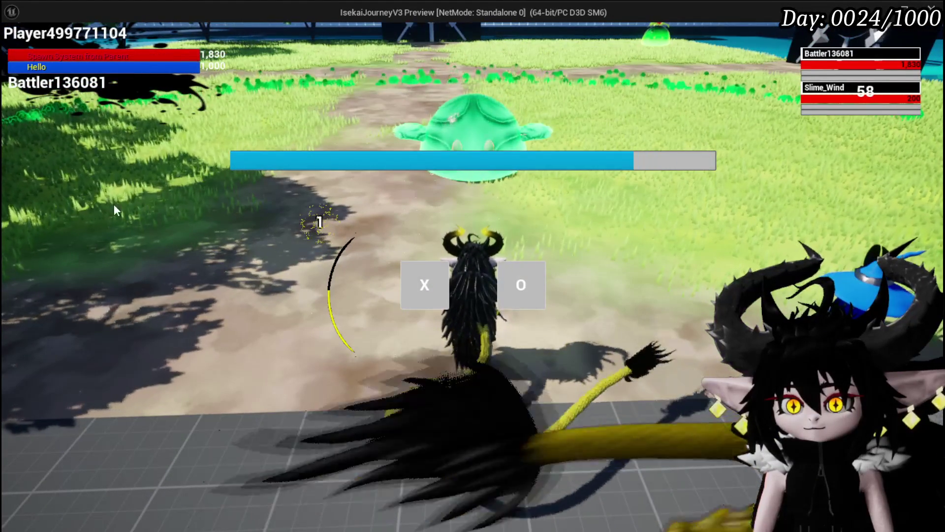
pyautogui.click(407, 298)
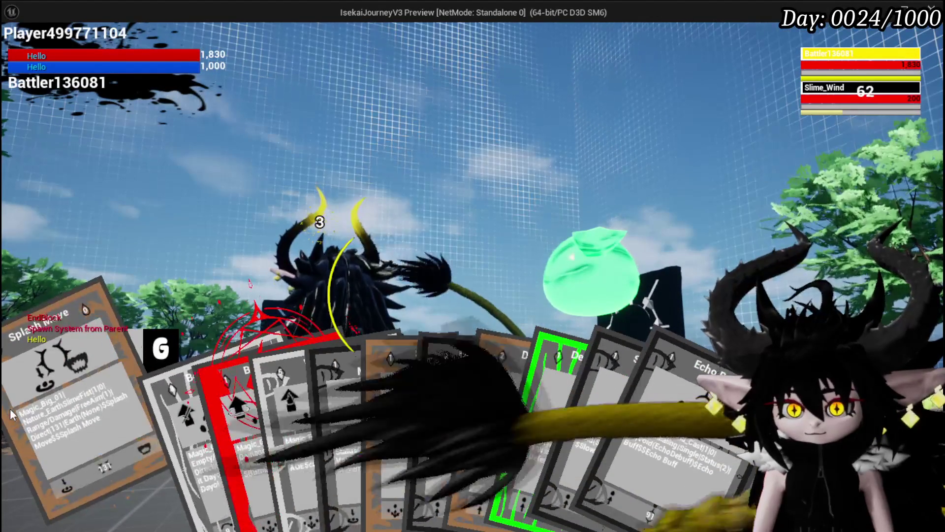
pyautogui.click(418, 396)
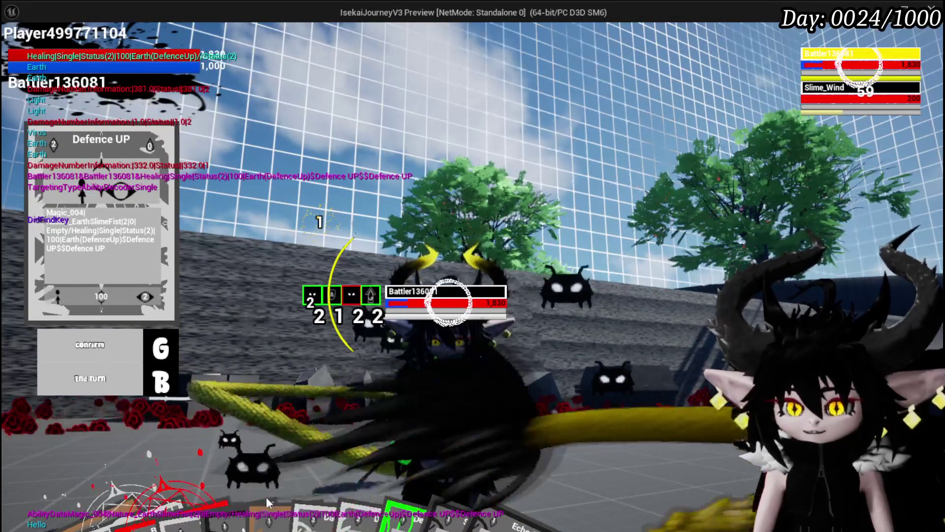
pyautogui.moveTo(288, 480)
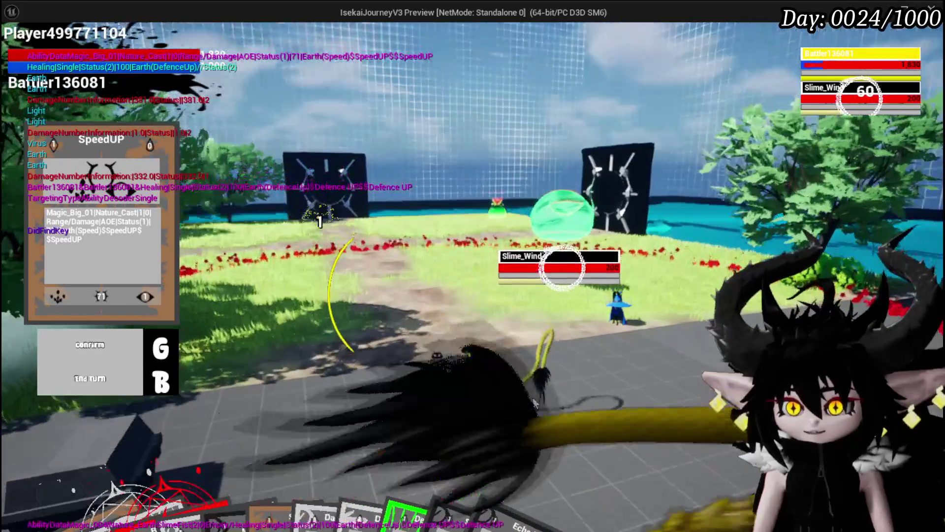
pyautogui.press('g')
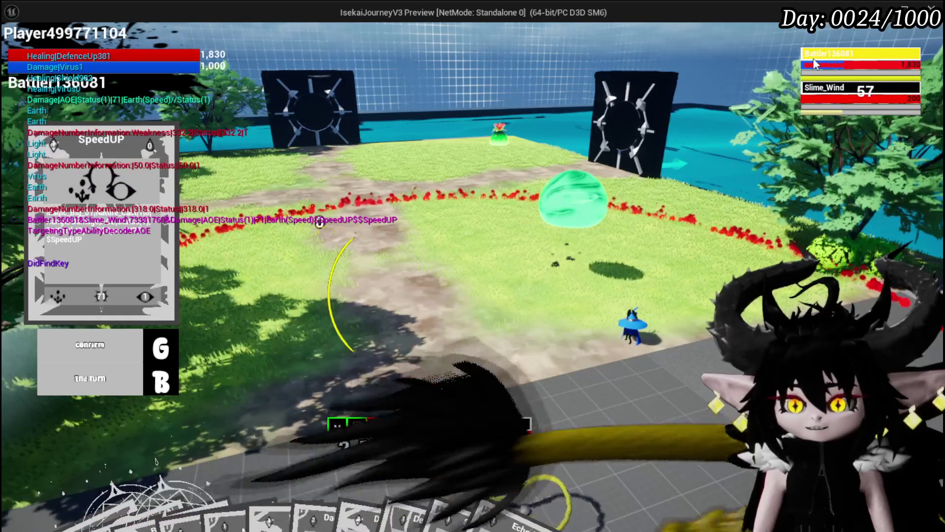
# Aim the Splash Move card and fire it at Slime_Wind.
pyautogui.moveTo(54, 491)
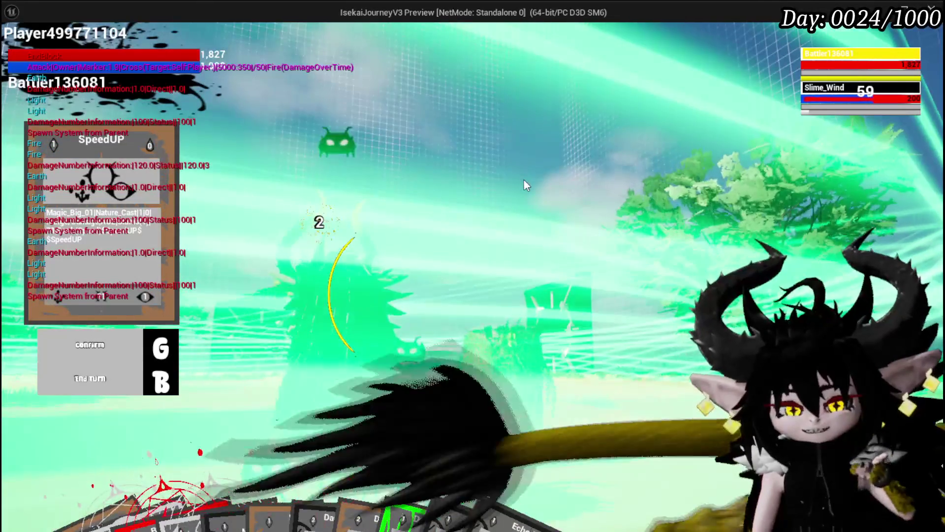
pyautogui.moveTo(41, 494)
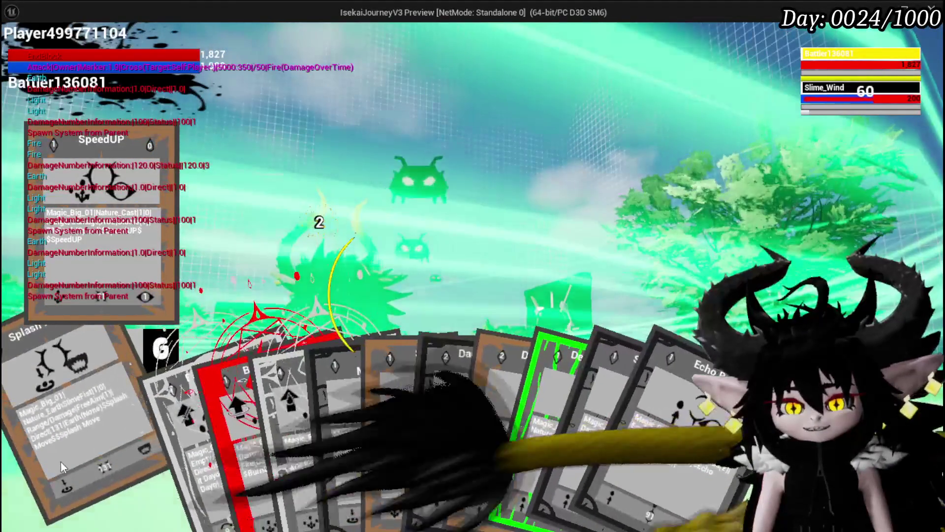
pyautogui.click(61, 461)
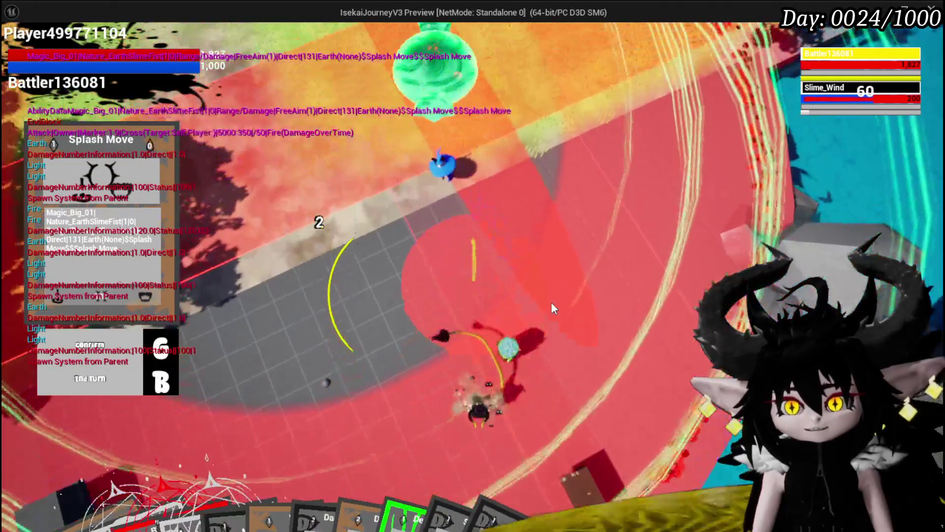
pyautogui.click(550, 302)
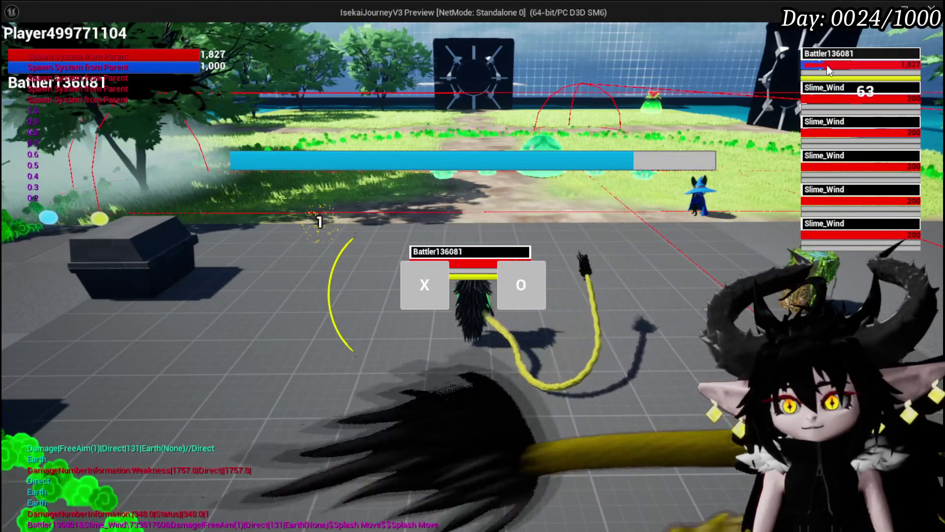
# Stop the game preview and return to the BPC_Perks Perk_WindEcho graph.
pyautogui.press('Escape')
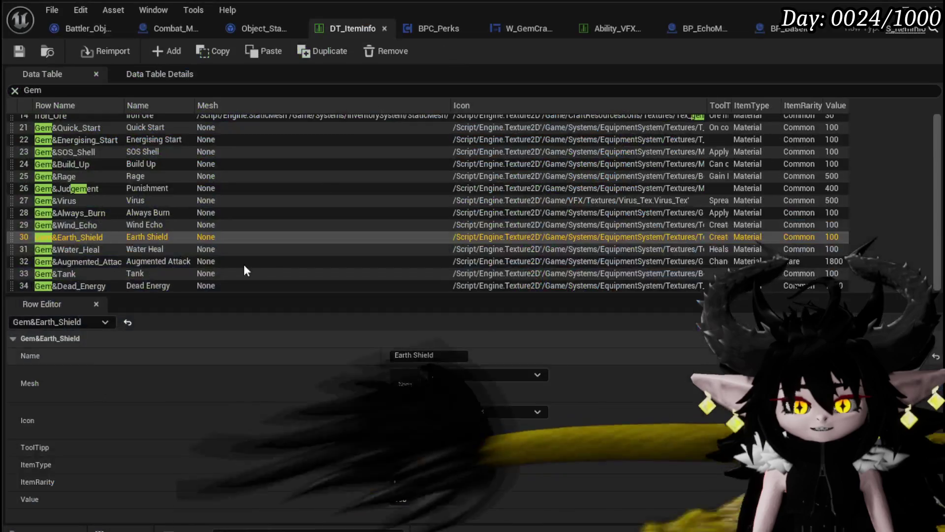
pyautogui.click(436, 28)
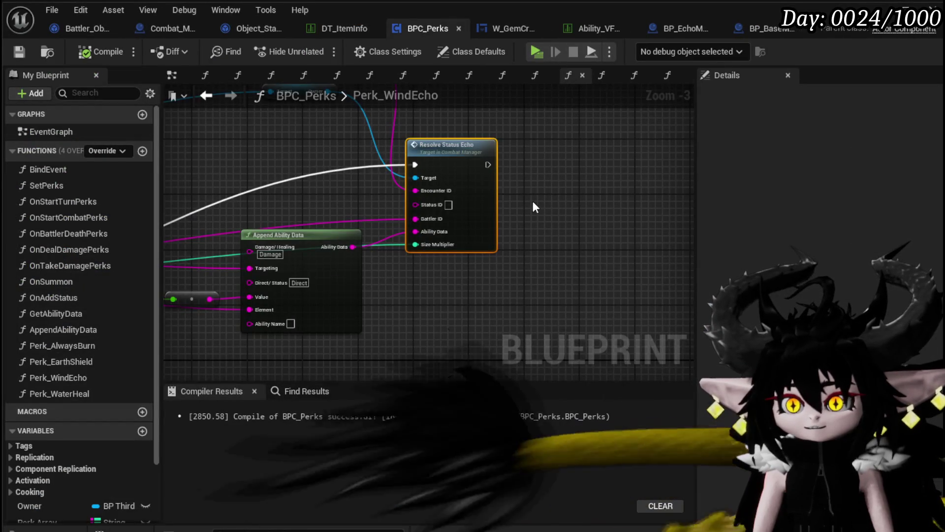
pyautogui.scroll(-3, 532, 201)
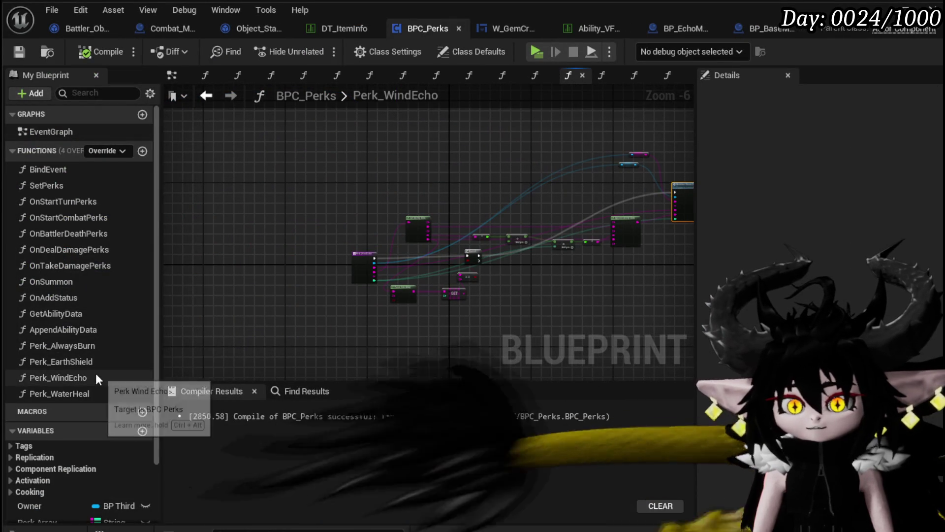